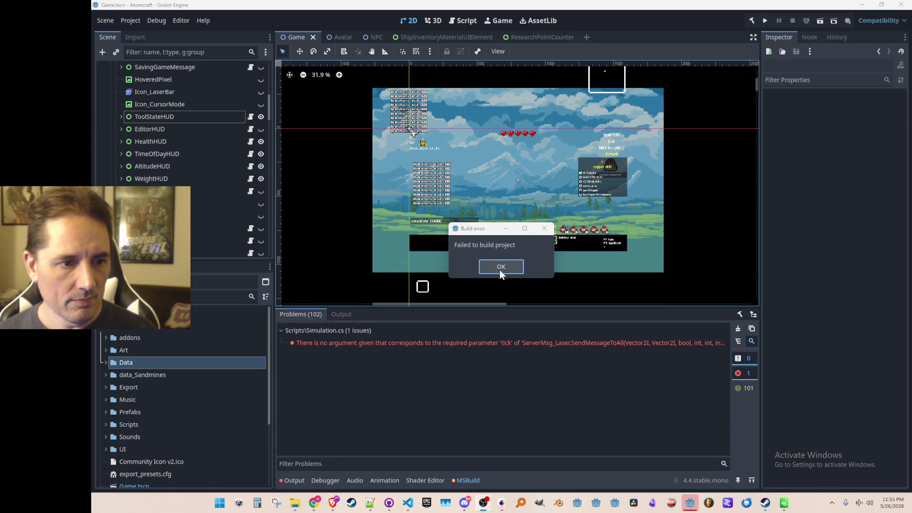
Add laserEvent.Width after laserResult.Radius in the laser message call on line 218
left_click(502, 267)
double_click(450, 344)
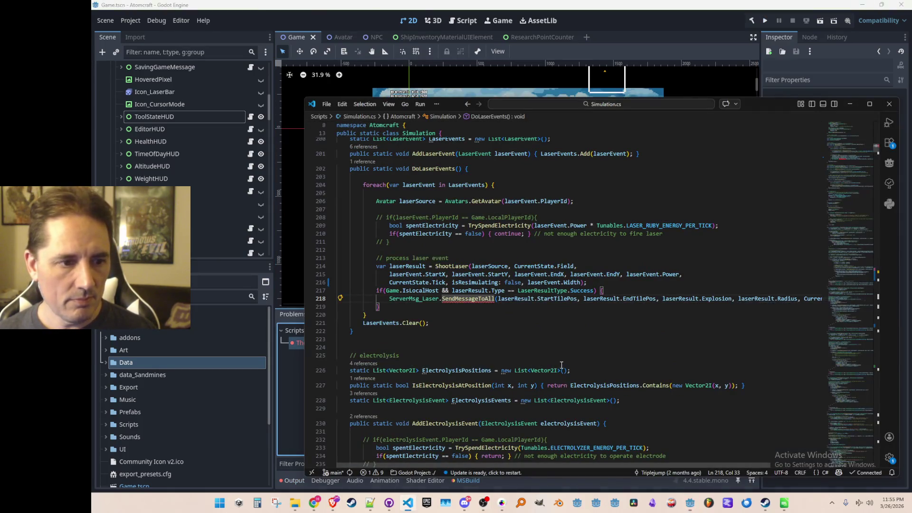
key("Home")
key("Home")
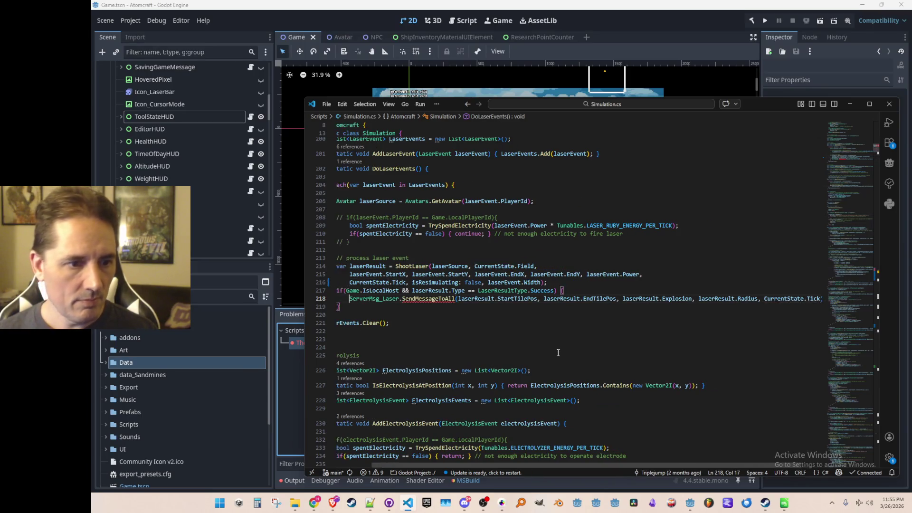
key("Up")
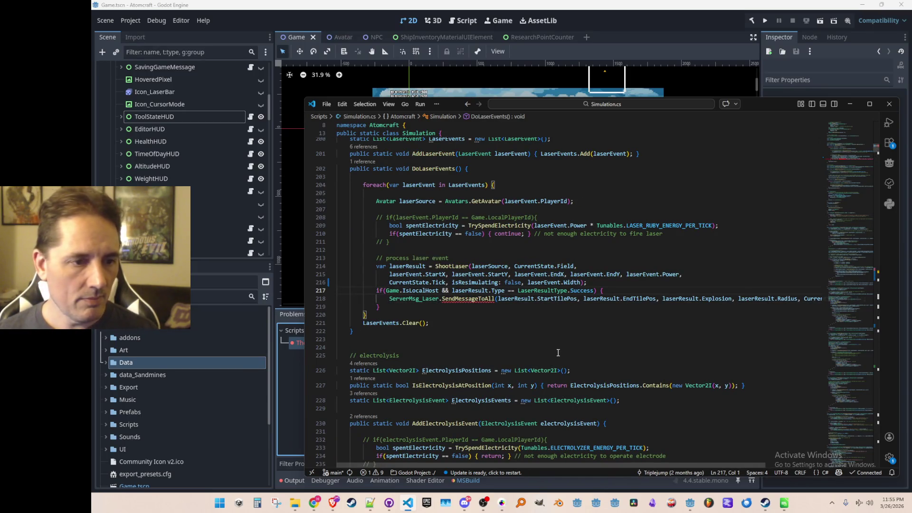
key("End")
key("Down")
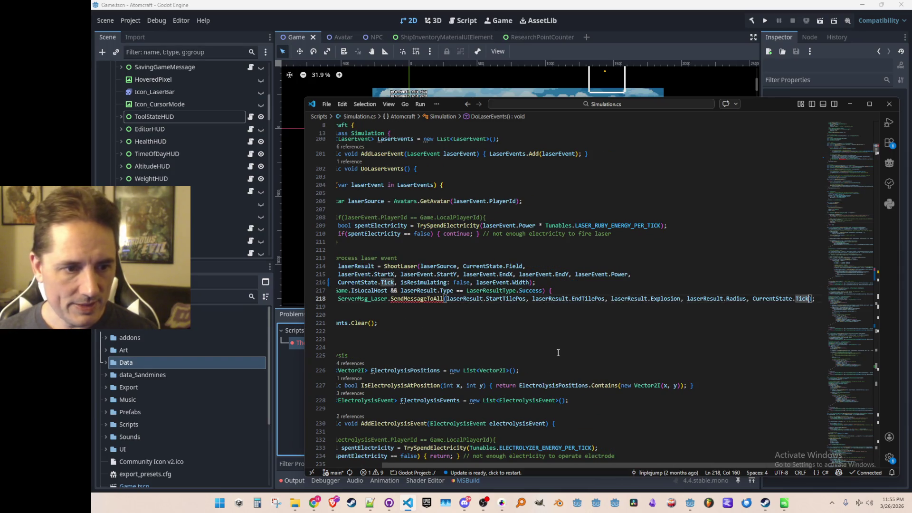
key("ctrl+Left")
key("ctrl+Left")
key("Left")
type("laserEvent")
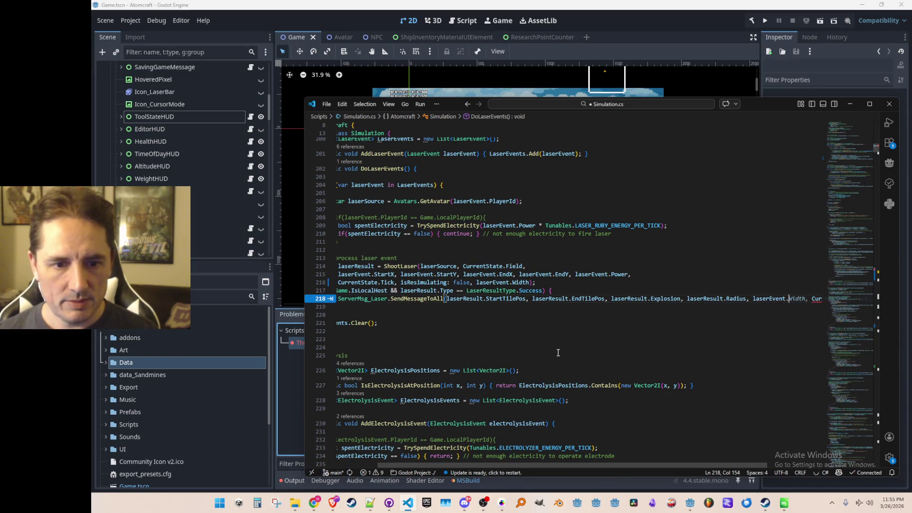
Save Simulation.cs and run the Atomcraft project from Godot
key("ctrl+s")
key("Home")
key("Home")
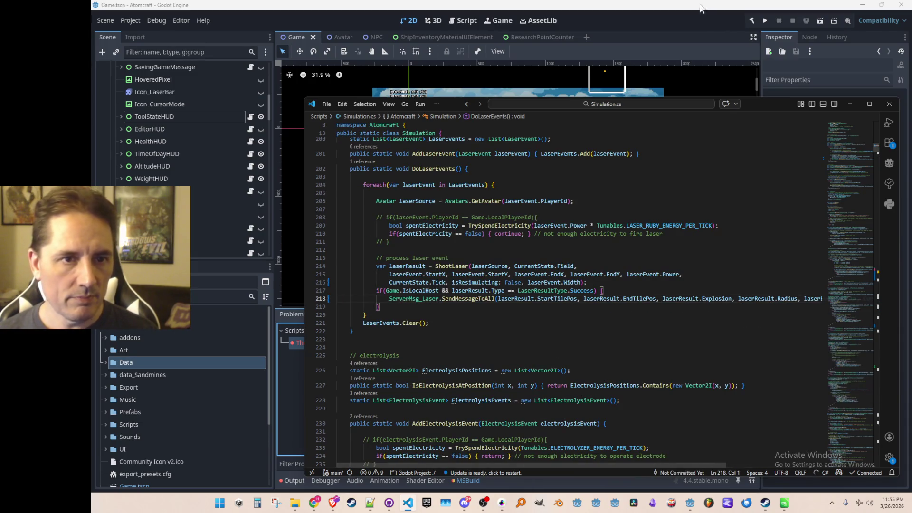
left_click(740, 40)
left_click(765, 21)
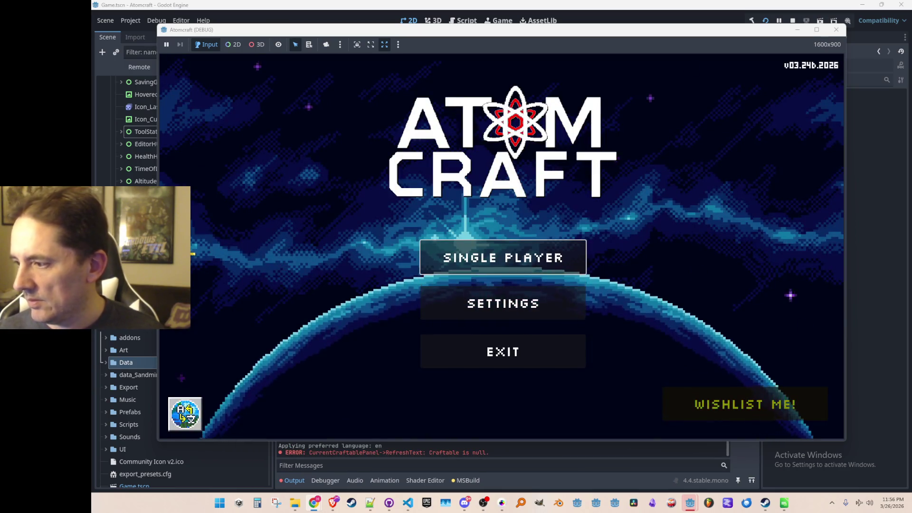
Turn the music volume down to zero in the game's Audio settings
left_click(546, 312)
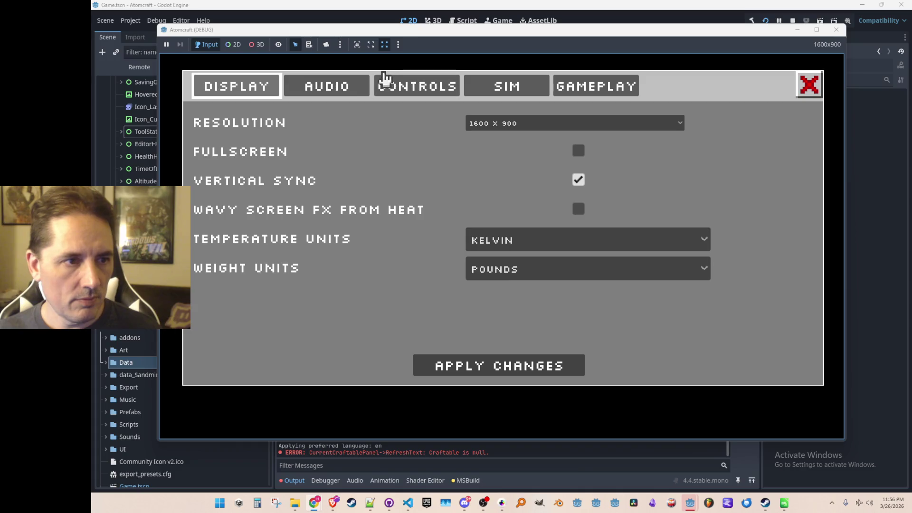
left_click(386, 78)
left_click(452, 85)
left_click(399, 97)
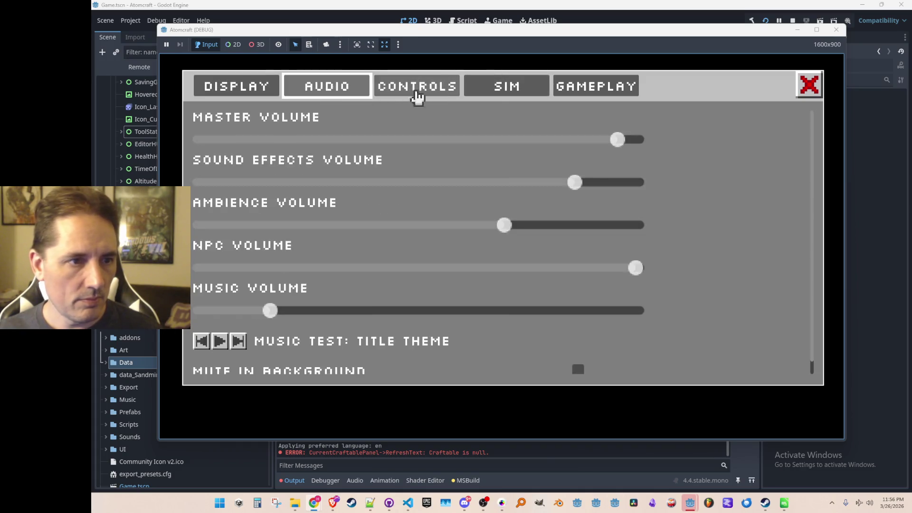
left_click(483, 92)
left_click(251, 92)
left_click(318, 95)
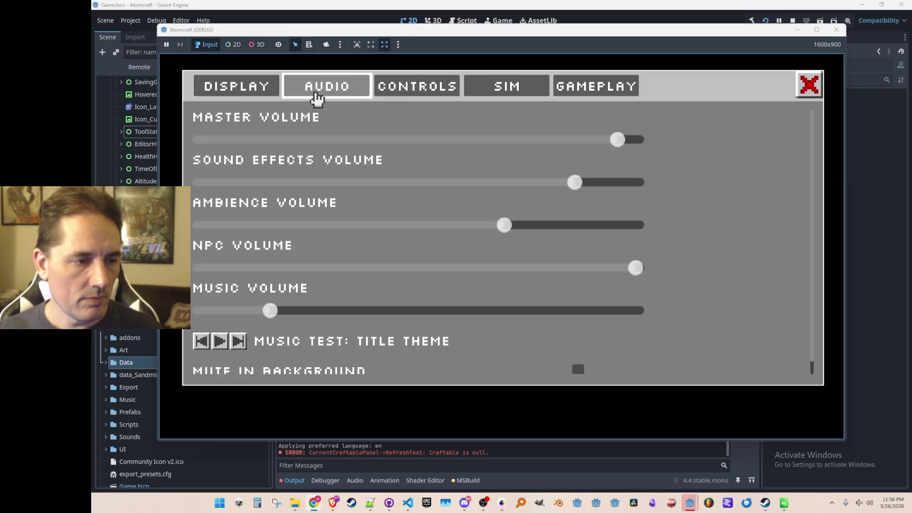
left_click_drag(270, 312, 194, 311)
left_click(809, 84)
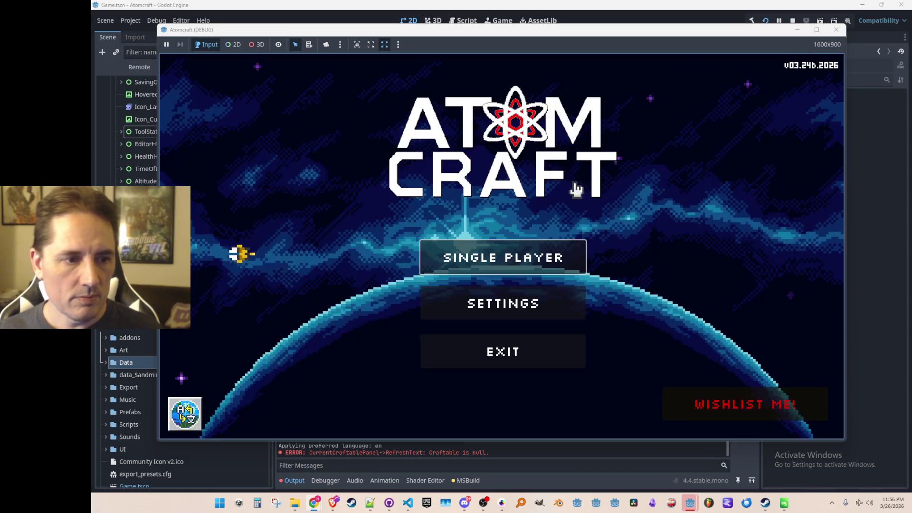
Start Single Player, choose a player profile, and select the Enchanted Vista world
left_click(504, 257)
scroll(452, 276, "down", 2)
left_click(456, 276)
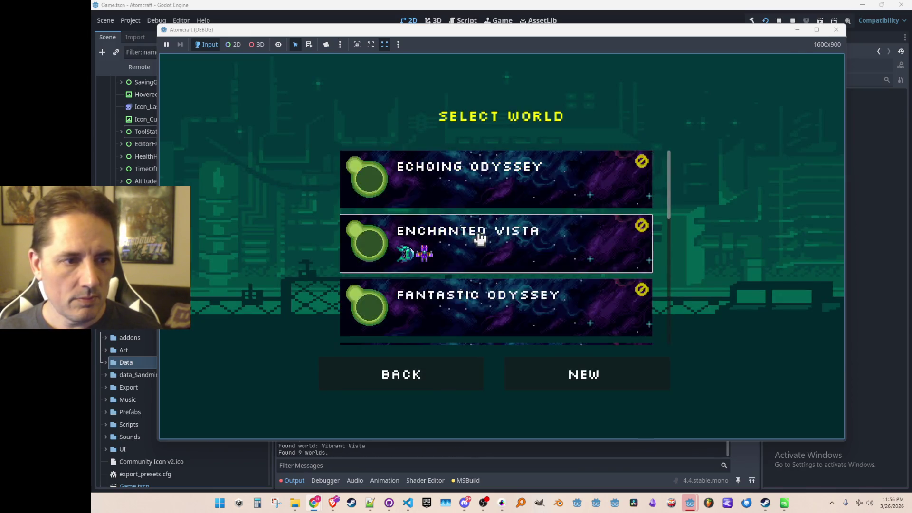
left_click(480, 238)
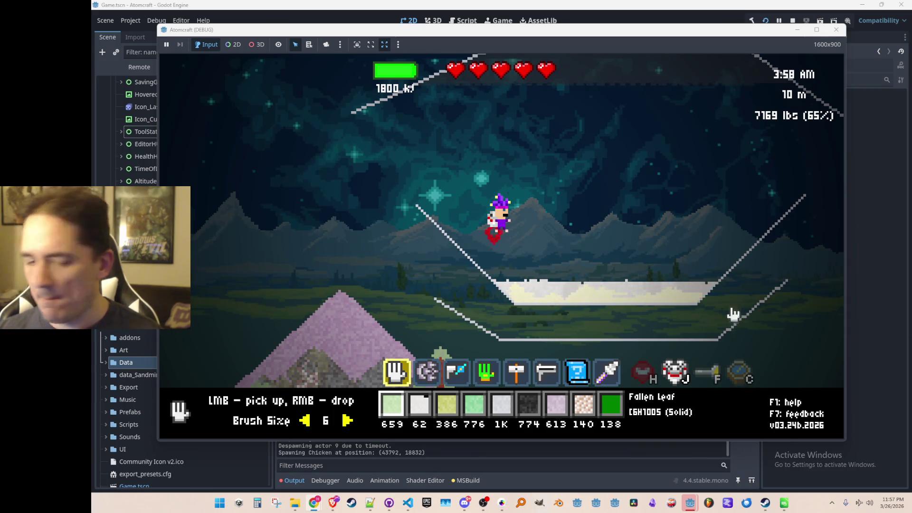
Fly the character to the left in the loaded Enchanted Vista world
key("a")
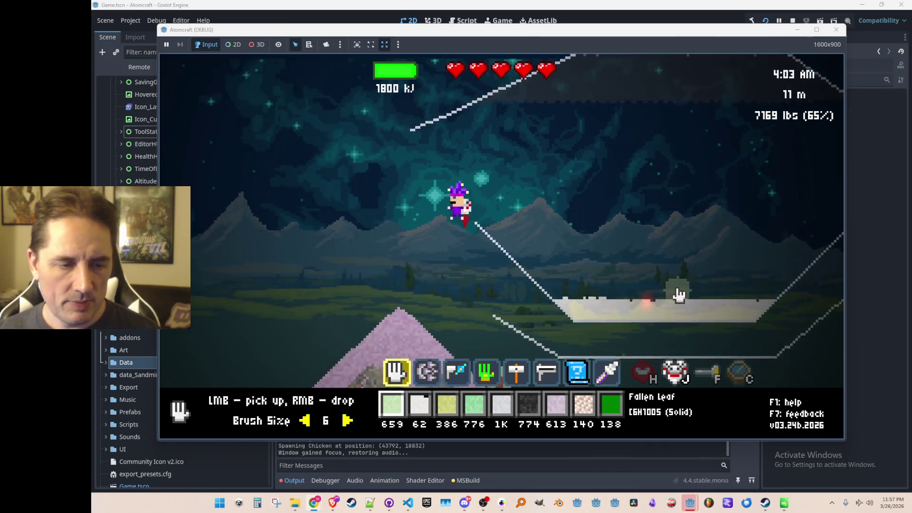
Equip the laser and fire it while raising its width from 1 to 5
scroll(566, 268, "up", 3)
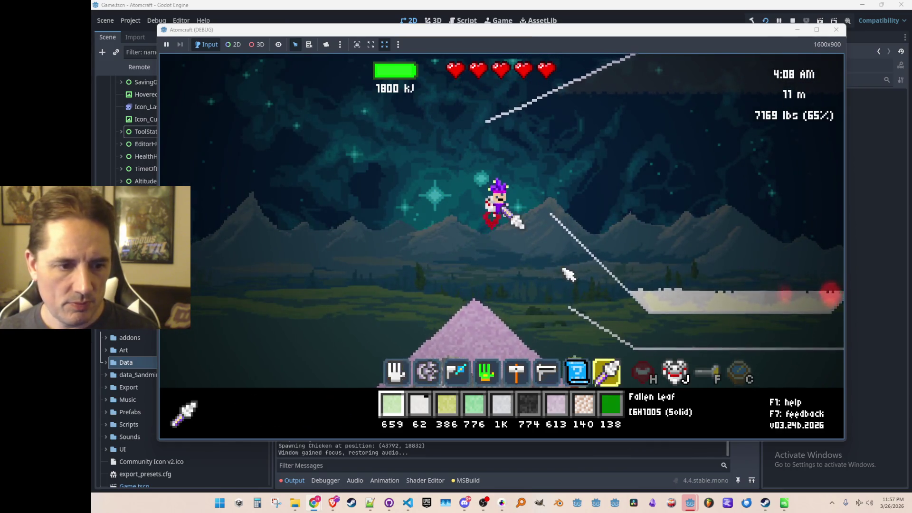
mouse_move(666, 147)
left_mouse_down()
mouse_move(617, 126)
mouse_move(703, 90)
mouse_move(618, 143)
mouse_move(672, 145)
mouse_move(640, 150)
mouse_move(642, 125)
mouse_move(522, 213)
left_mouse_up()
left_click(363, 418)
left_click(363, 419)
mouse_move(577, 167)
left_mouse_down()
mouse_move(562, 167)
mouse_move(644, 150)
mouse_move(580, 188)
left_mouse_up()
left_click(362, 418)
left_click(363, 419)
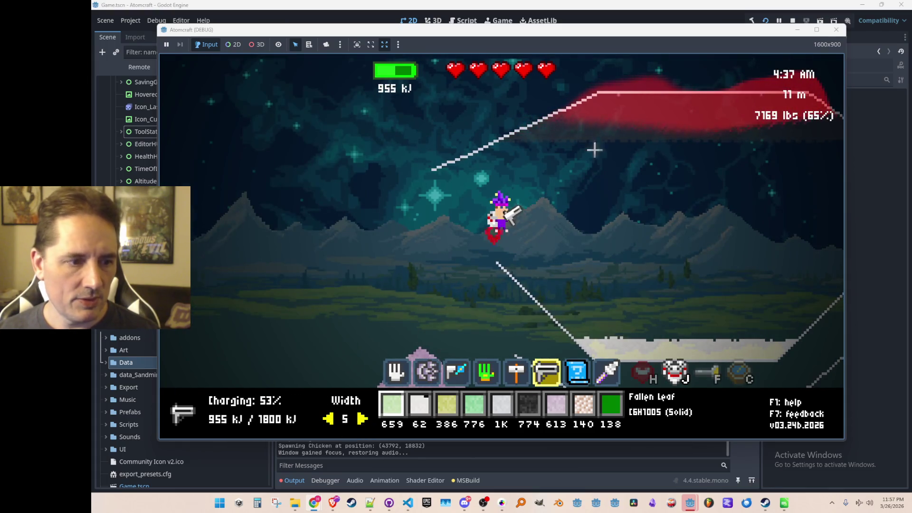
Fire the laser at widths 6, 7 and 8, then stop the running game
left_click_drag(603, 122, 589, 138)
left_click(362, 420)
left_click_drag(565, 192, 566, 191)
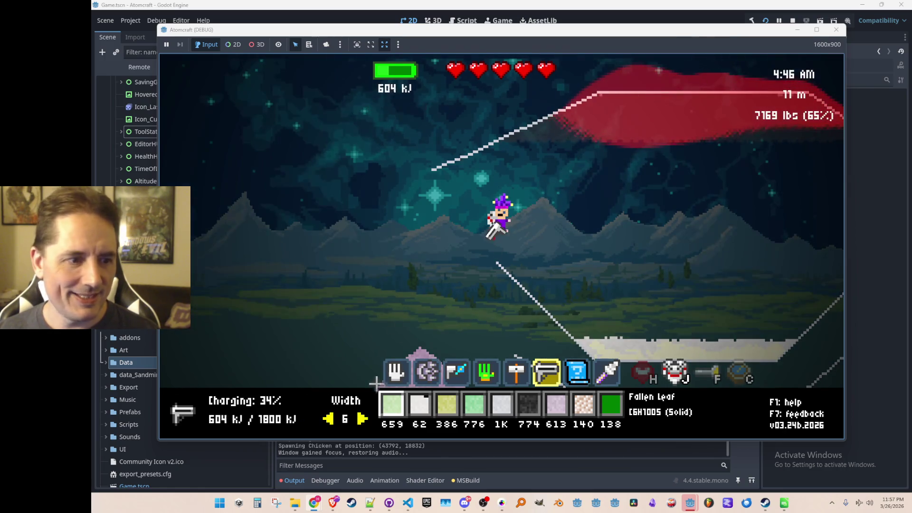
left_click(365, 420)
left_click_drag(662, 133, 780, 78)
left_click(362, 420)
left_click_drag(597, 181, 600, 170)
mouse_move(556, 114)
left_mouse_down()
mouse_move(556, 139)
mouse_move(596, 138)
left_mouse_up()
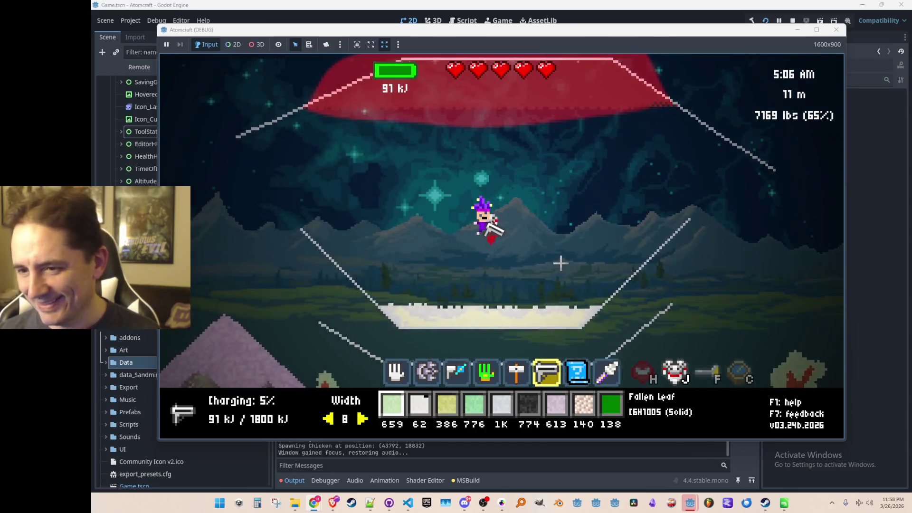
mouse_move(428, 266)
left_mouse_down()
mouse_move(421, 282)
mouse_move(440, 244)
left_mouse_up()
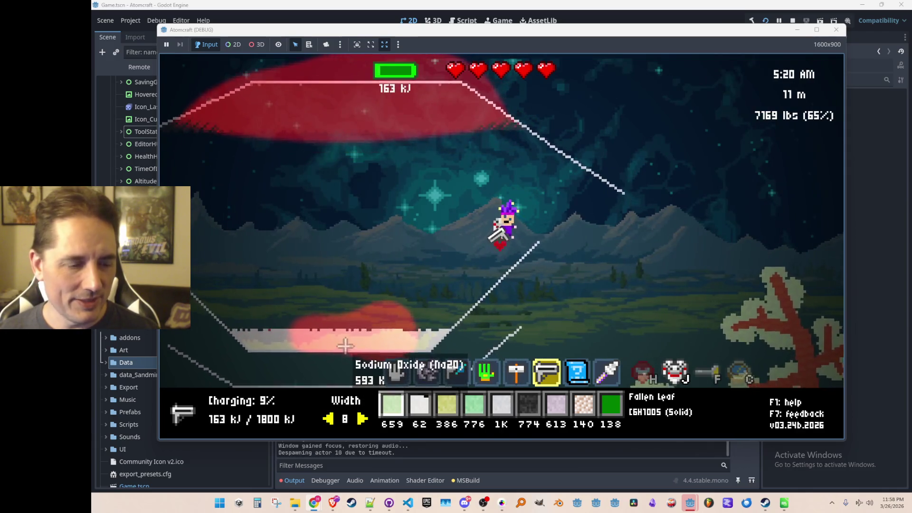
left_click(791, 20)
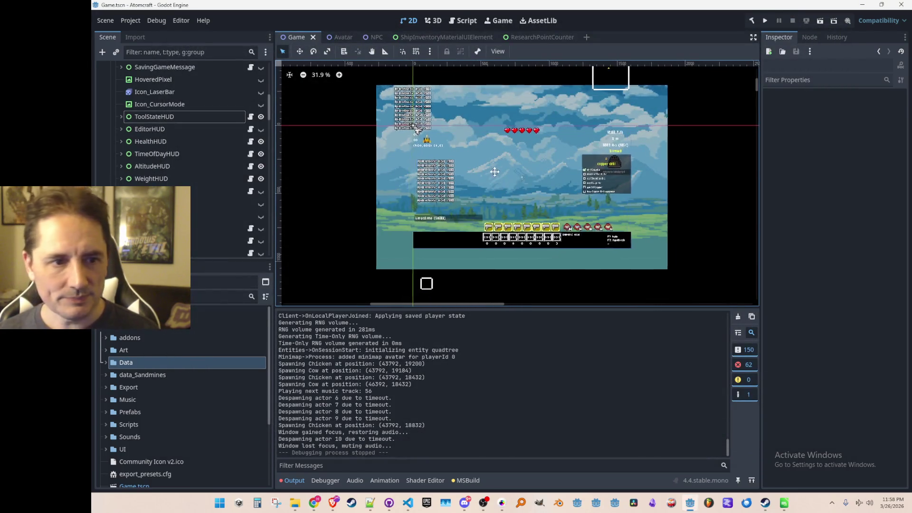
Insert 'laserEvent.Width *' before Tunables.LASER_RUBY_ENERGY_PER_TICK on line 209 and save
key("ctrl+s")
left_click(407, 504)
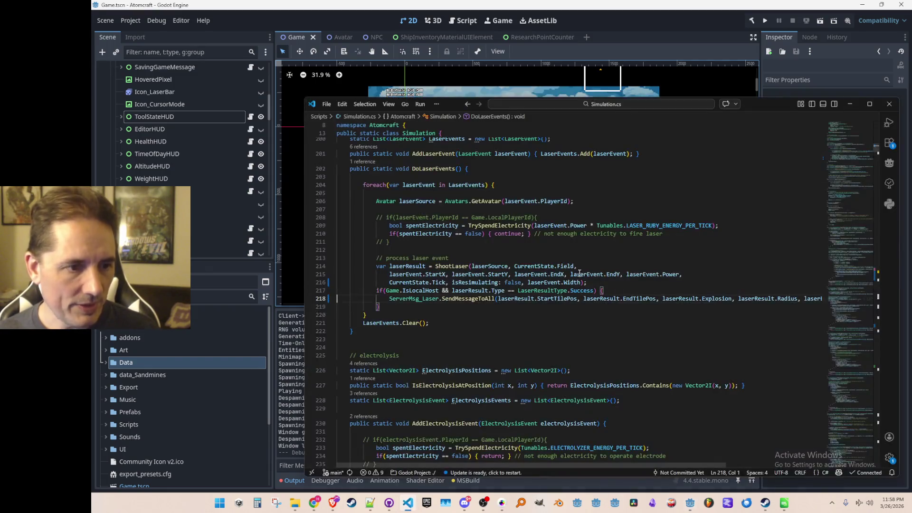
scroll(556, 257, "up", 1)
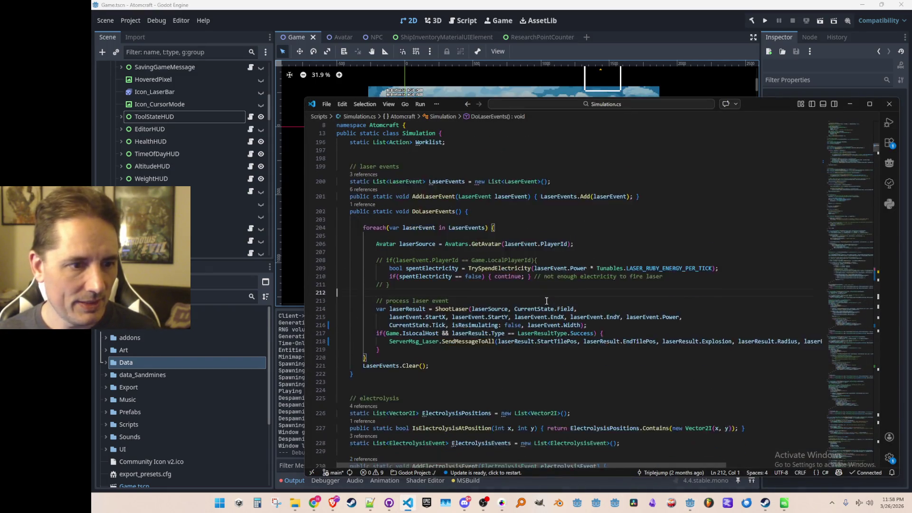
double_click(494, 248)
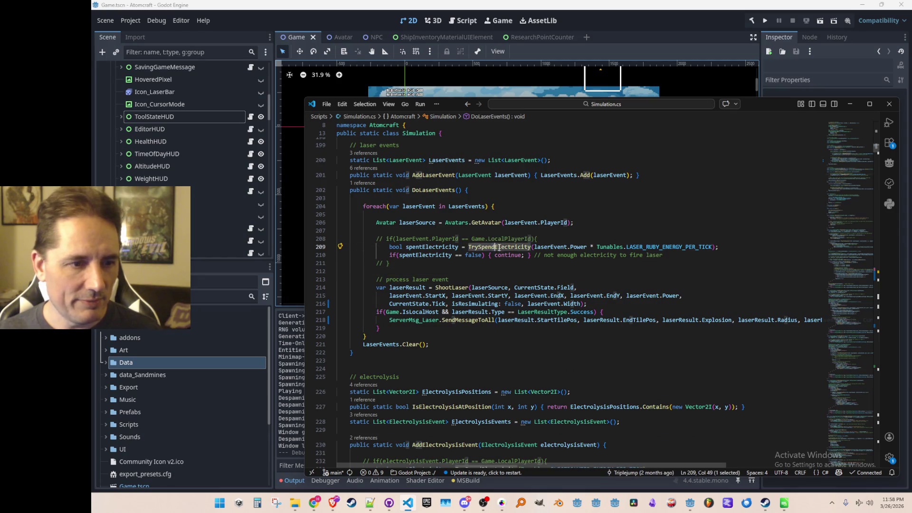
key("End")
key("ctrl+Left")
key("ctrl+Left")
key("ctrl+Left")
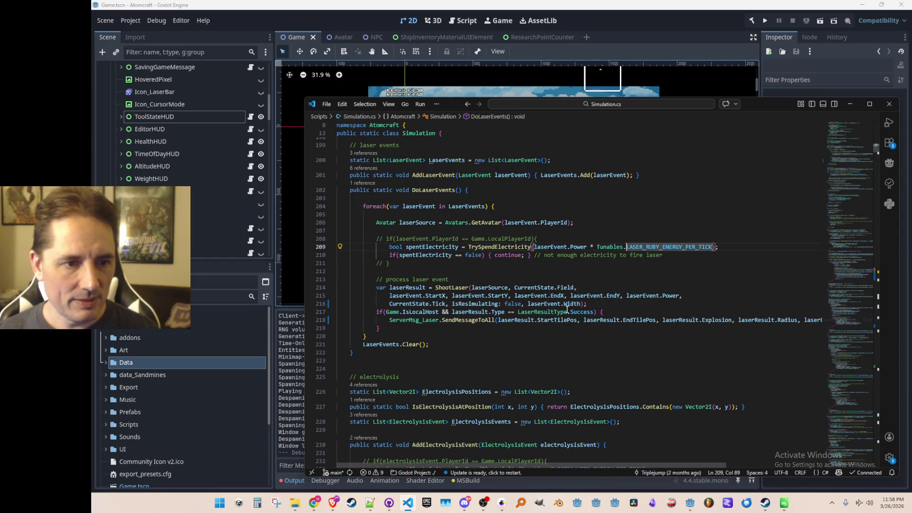
type("laserEvent")
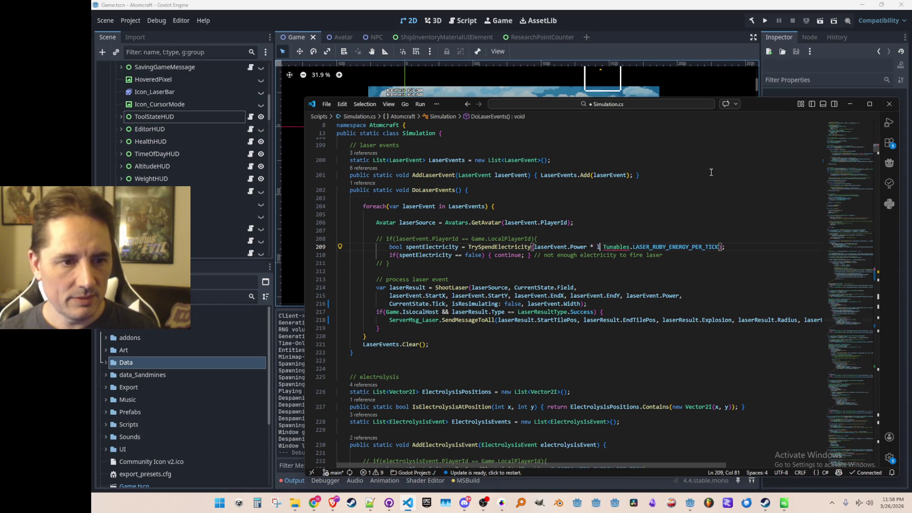
type(".Width *")
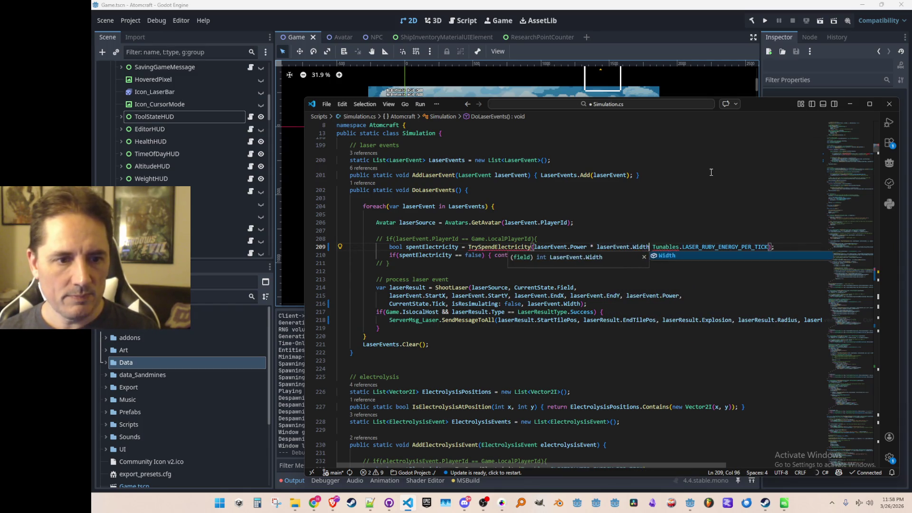
key("ctrl+s")
key("Up")
key("Home")
key("Home")
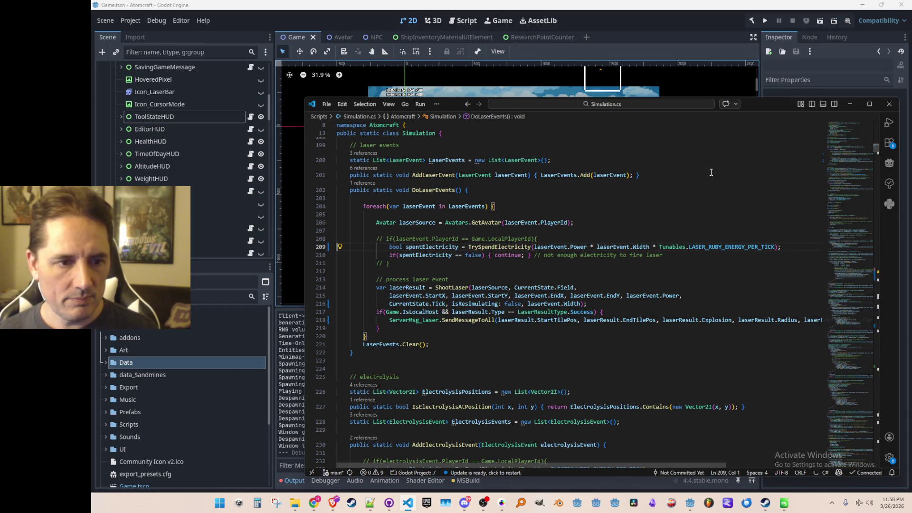
left_click(676, 22)
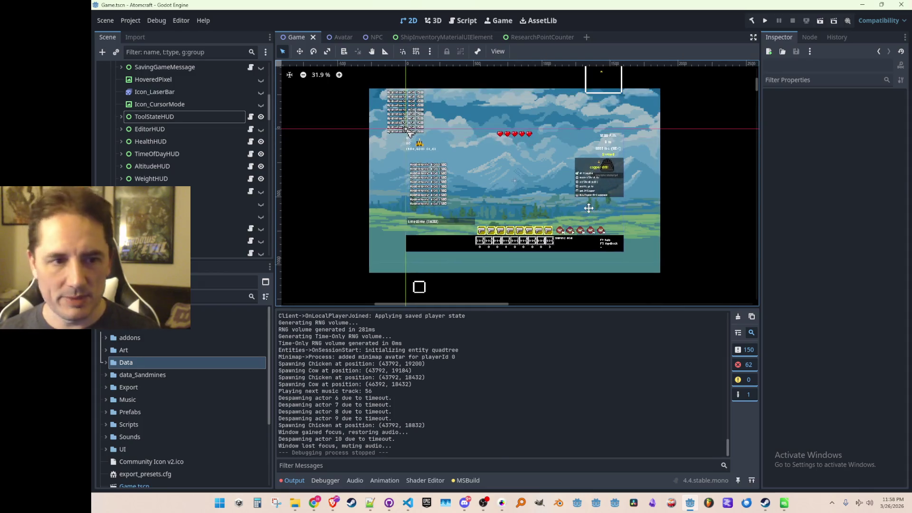
Save the Game scene in Godot, then return to the code editor
key("ctrl+s")
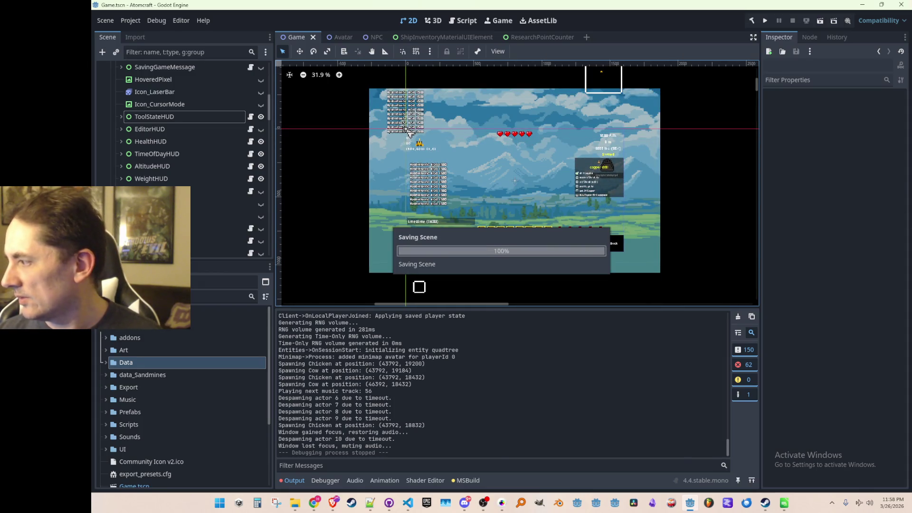
key("alt+Tab")
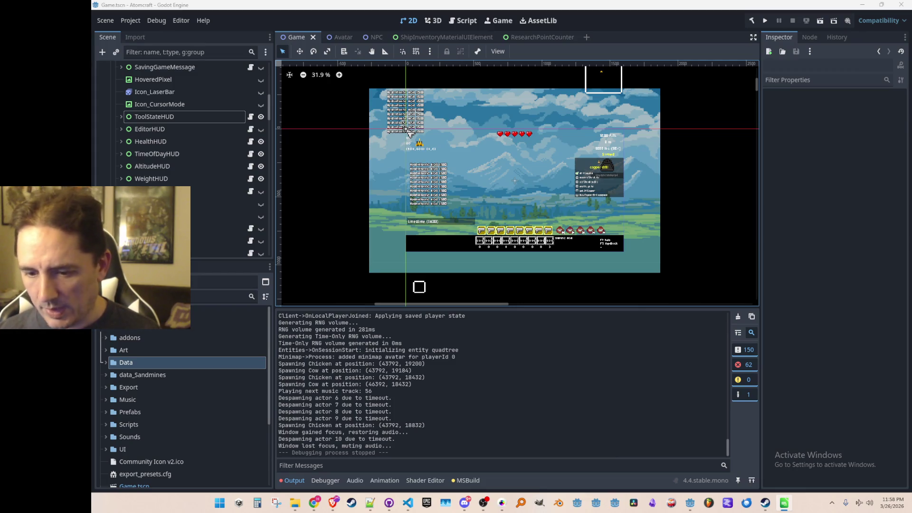
left_click(410, 504)
Open Upgrades.cs via quick open with 'upgrades' and look over the FLASHLIGHT upgrade
key("ctrl+p")
type("upgrades")
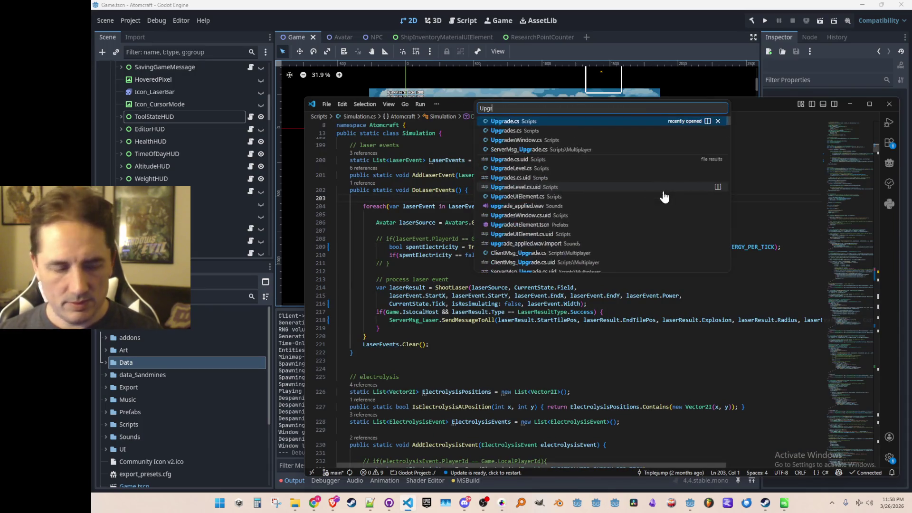
left_click(592, 121)
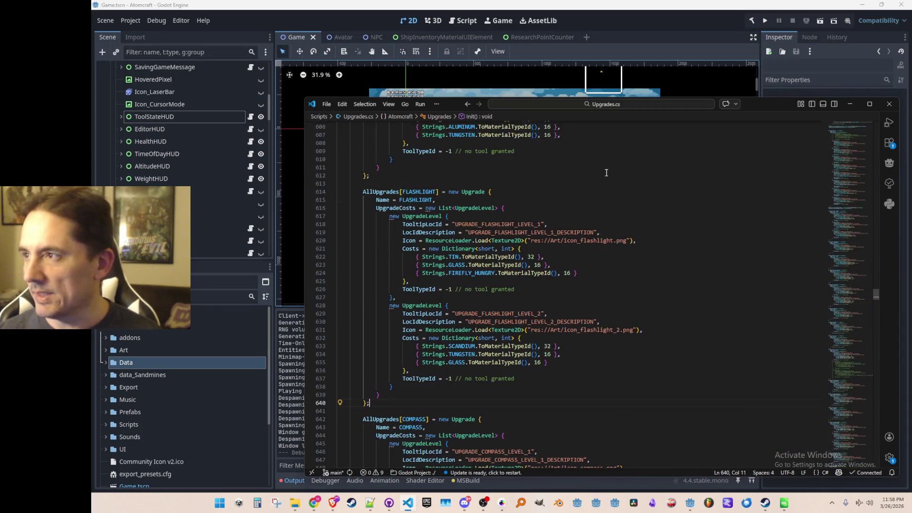
left_click(656, 232)
scroll(613, 276, "down", 2)
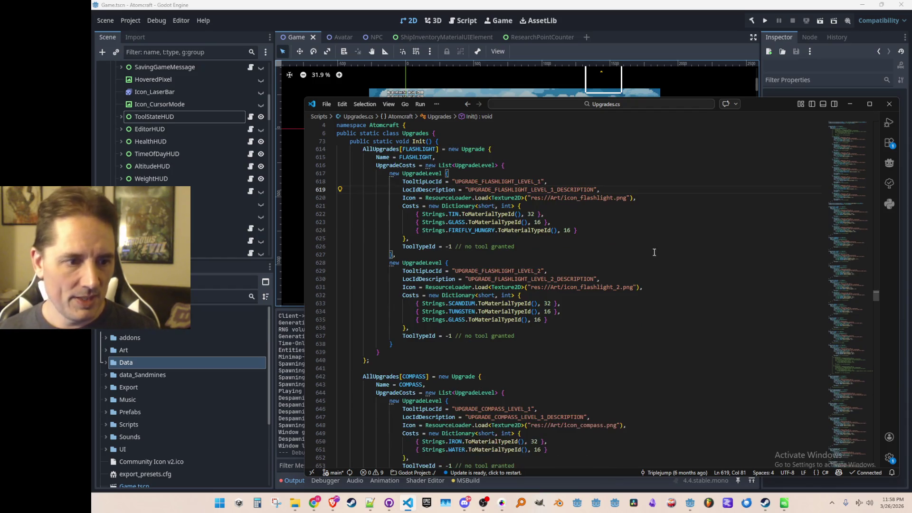
scroll(465, 321, "up", 1)
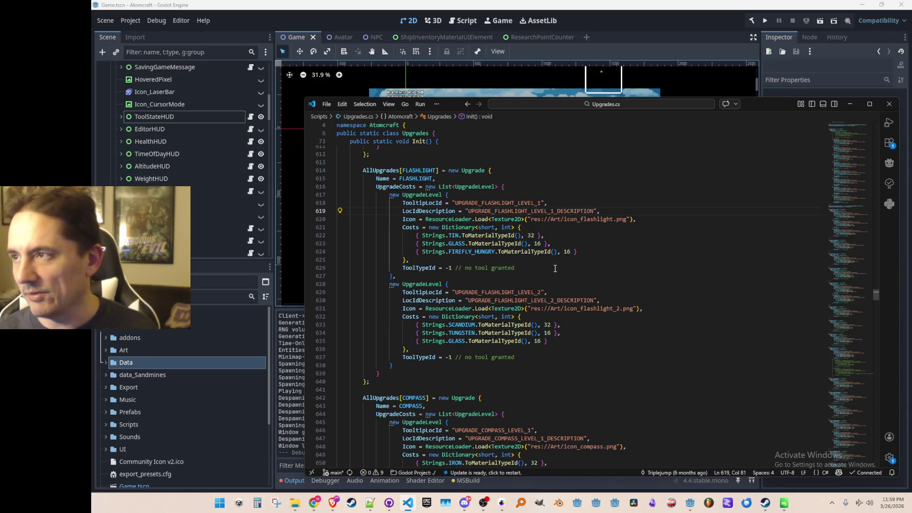
Search Upgrades.cs for 'electric_rec' to jump to the ELECTRIC_RECHARGE definition
left_click(634, 266)
key("ctrl+f")
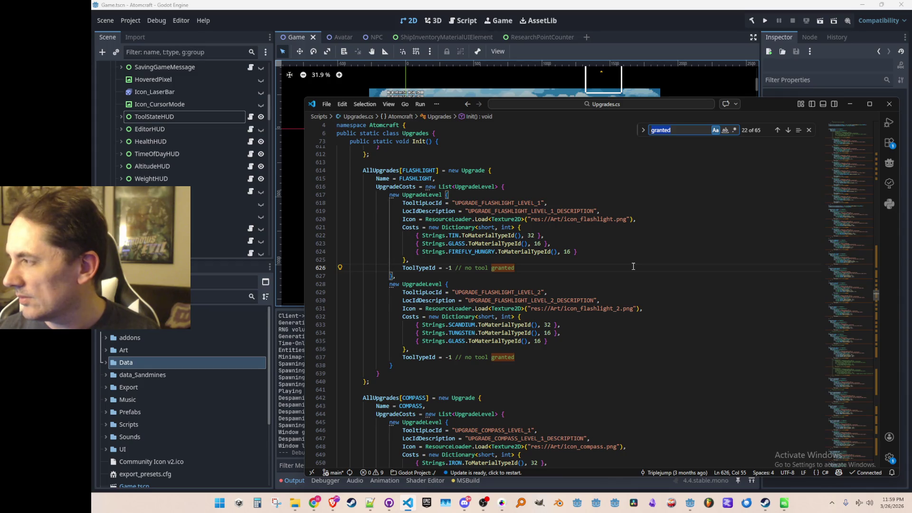
type("electric_rec")
key("Escape")
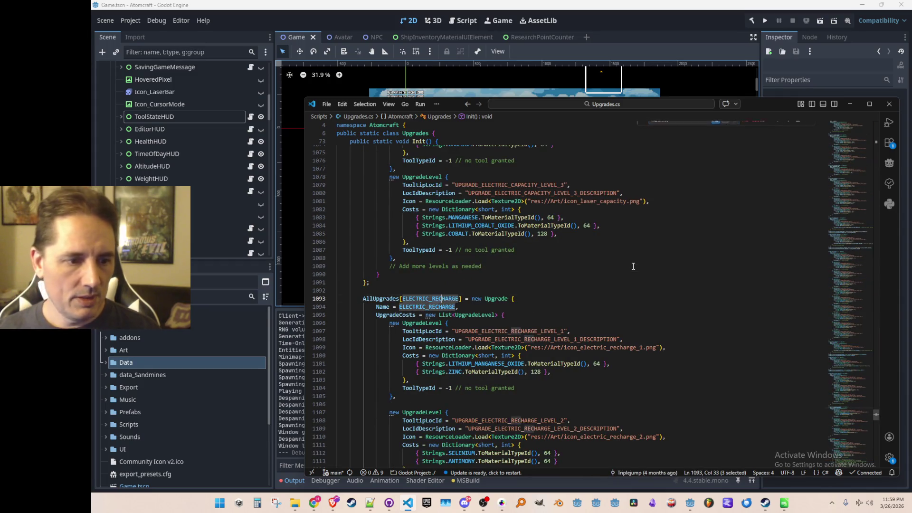
Review ELECTRIC_RECHARGE's level costs, then navigate back to the FLASHLIGHT block
scroll(695, 271, "down", 5)
scroll(698, 304, "down", 1)
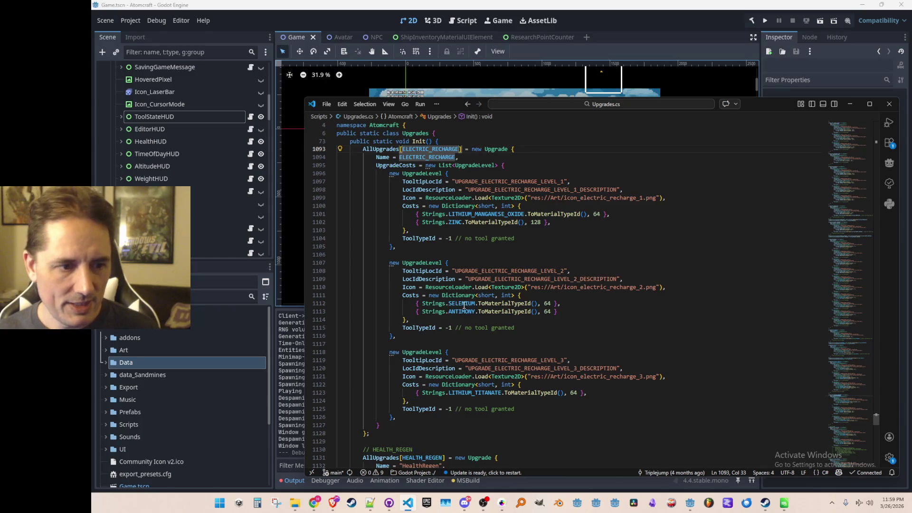
left_click(598, 313)
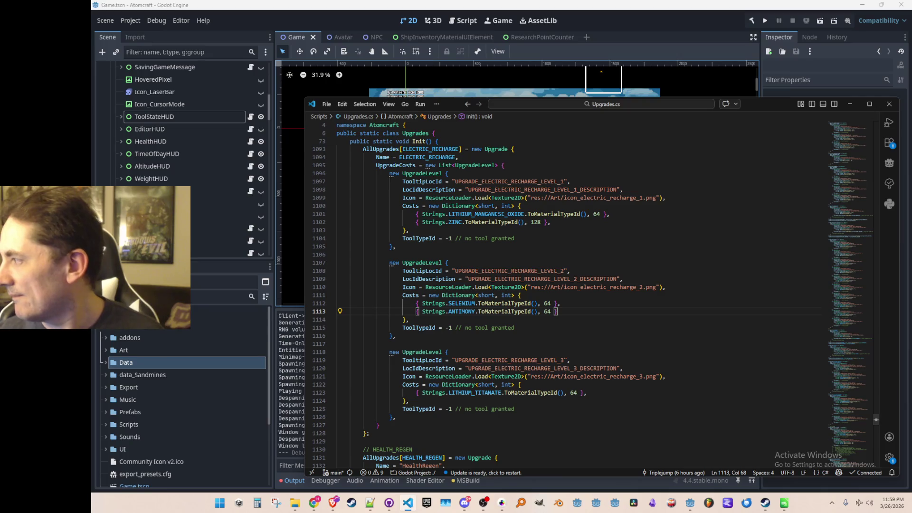
key("alt+Tab")
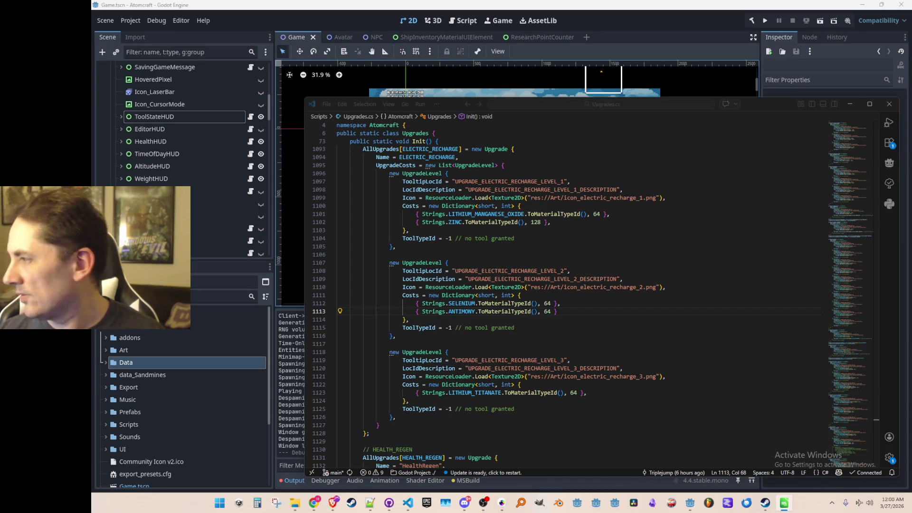
left_click(684, 311)
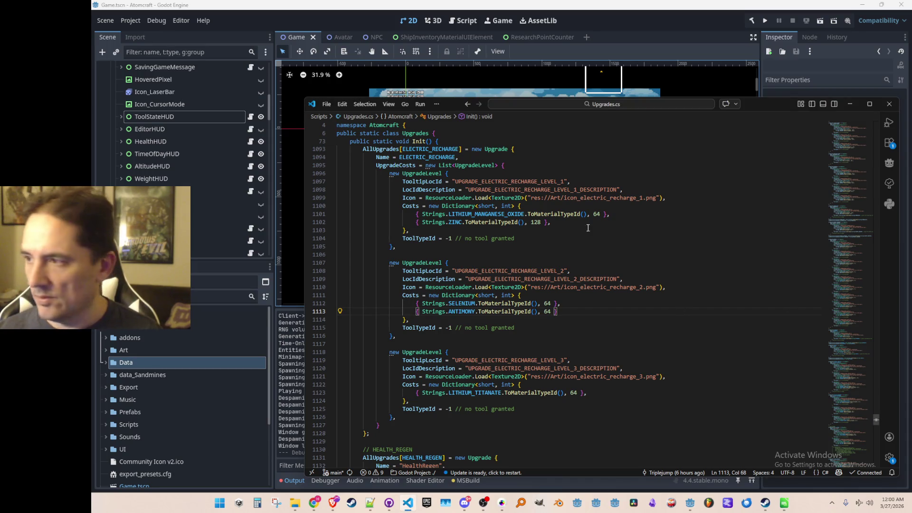
left_click(712, 261)
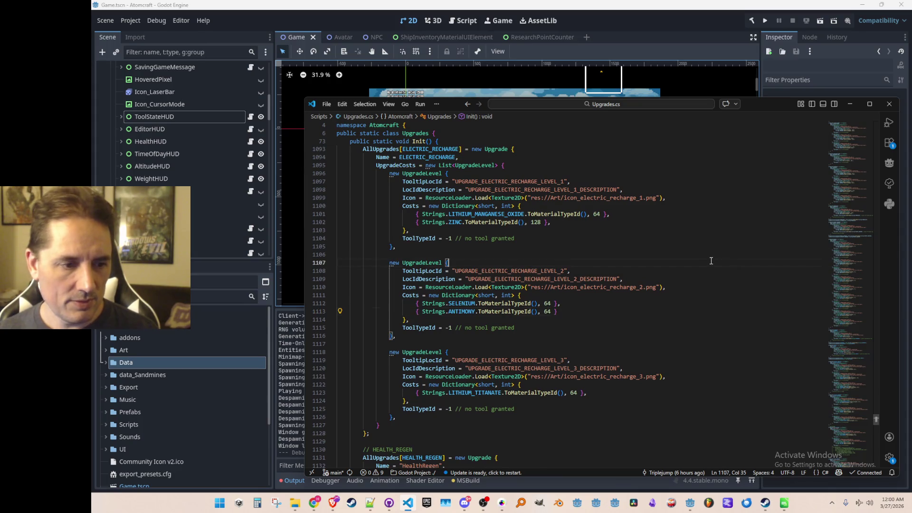
key("alt+Left")
key("alt+Left")
key("alt+Left")
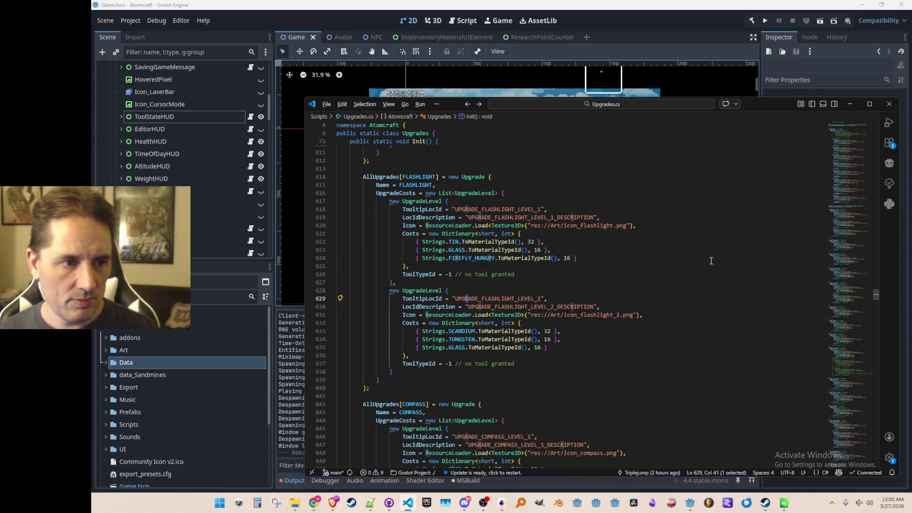
Search 'LASER_' to reach LASER_STRENGTH and inspect its Laser grant, level 2 icon, tooltip and costs
key("alt+Left")
key("alt+Left")
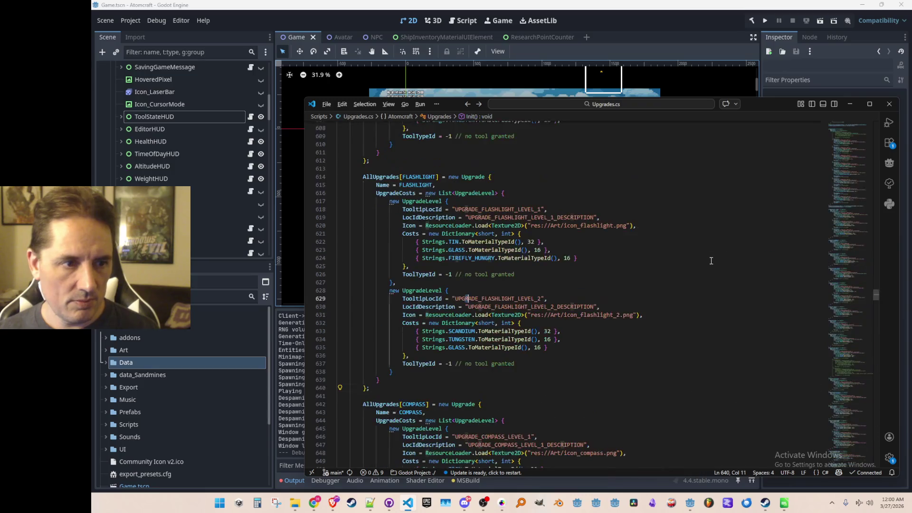
key("alt+Right")
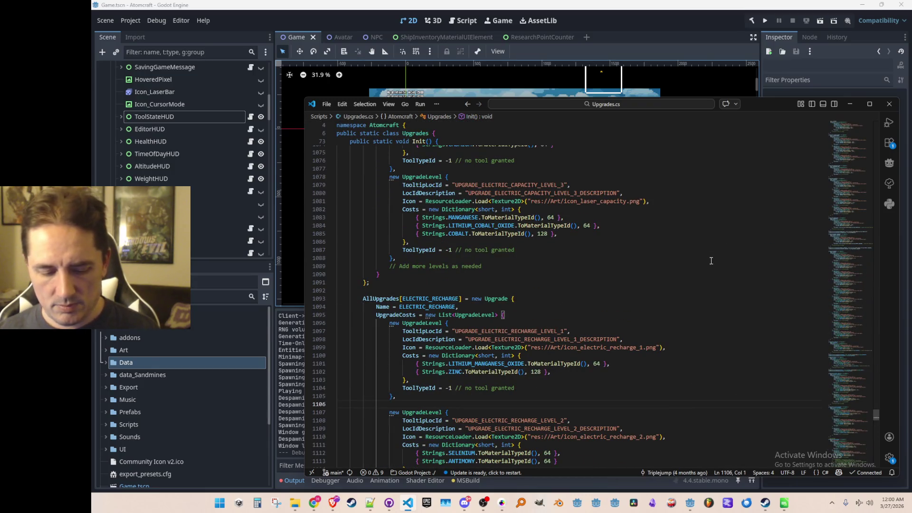
key("ctrl+f")
type("LASER_RECH")
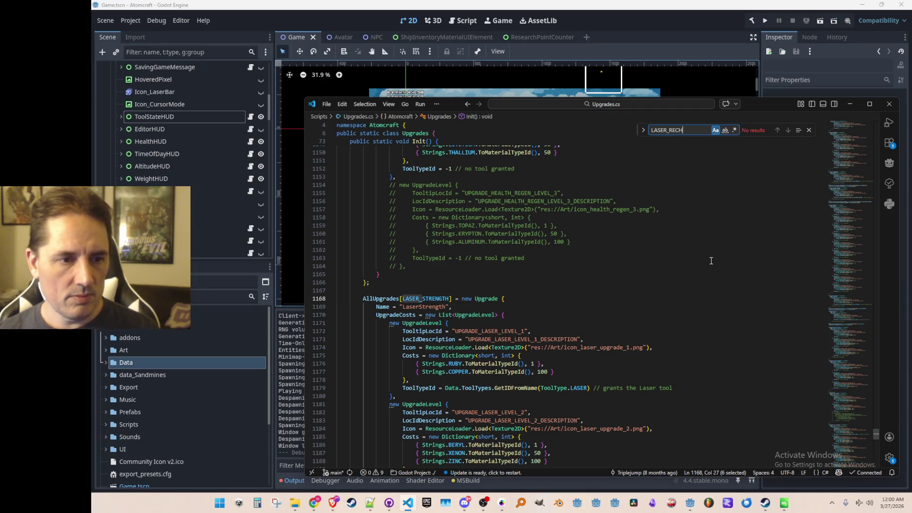
key("Escape")
scroll(715, 293, "down", 5)
left_click(724, 258)
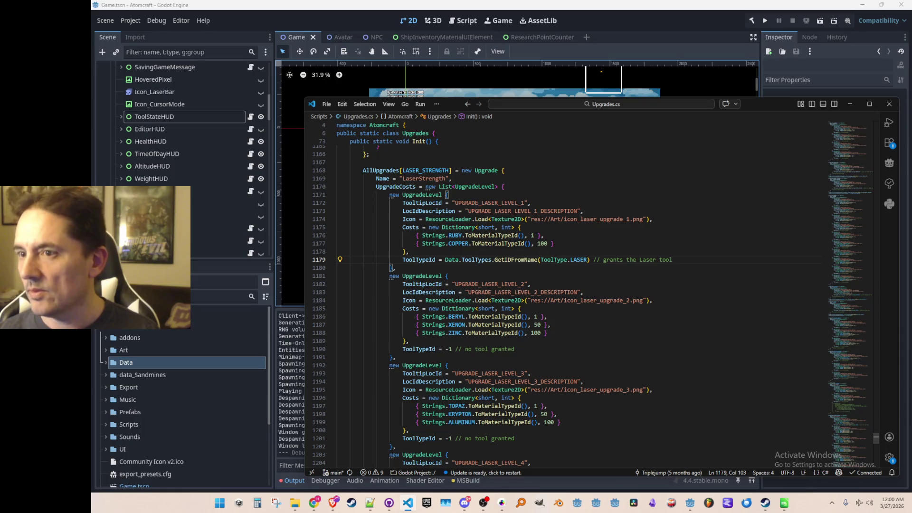
left_click(713, 300)
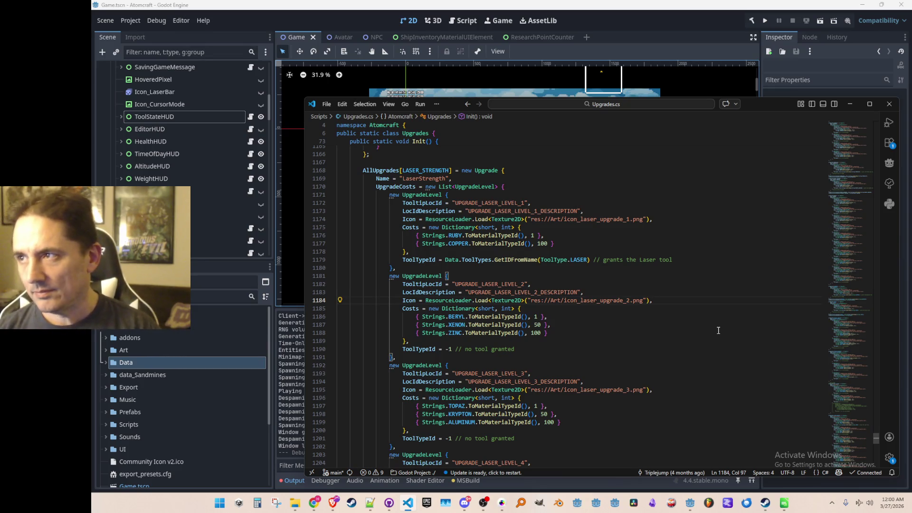
left_click(732, 285)
left_click(726, 301)
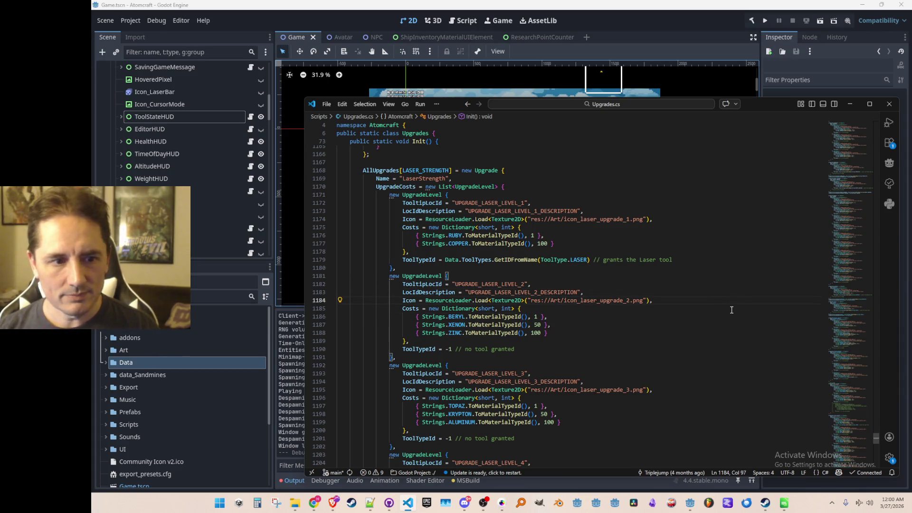
key("Right")
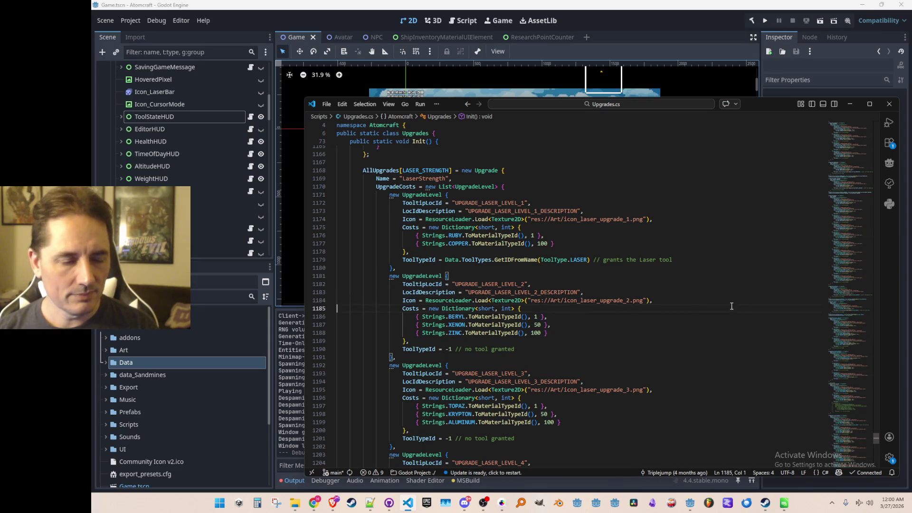
scroll(732, 307, "down", 9)
Search for a LASER_RECH upgrade, find none, and return to LASER_STRENGTH's name line
key("ctrl+f")
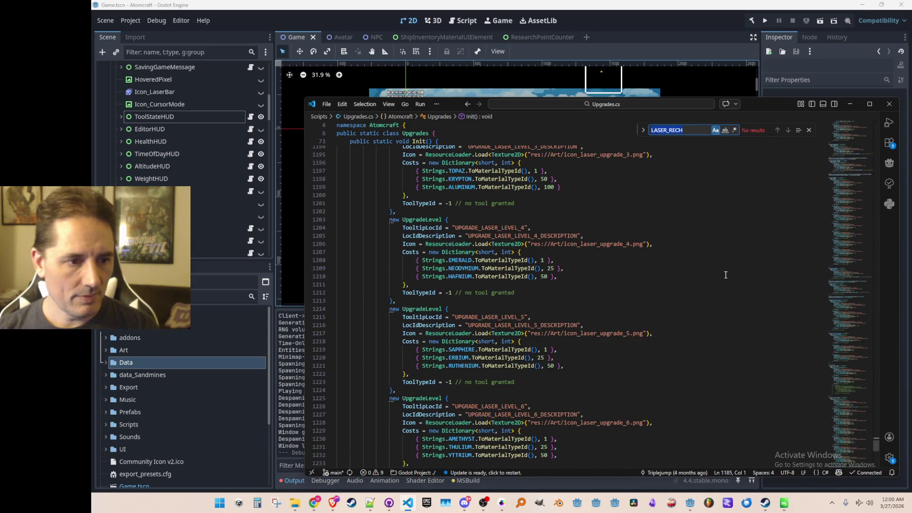
scroll(725, 274, "up", 10)
key("Escape")
left_click(746, 221)
Select the LASER_STRENGTH upgrade block, including its Laser tool grant line
key("Home")
key("Up")
key("Home")
key("shift+Down")
key("shift+Down")
key("shift+Down")
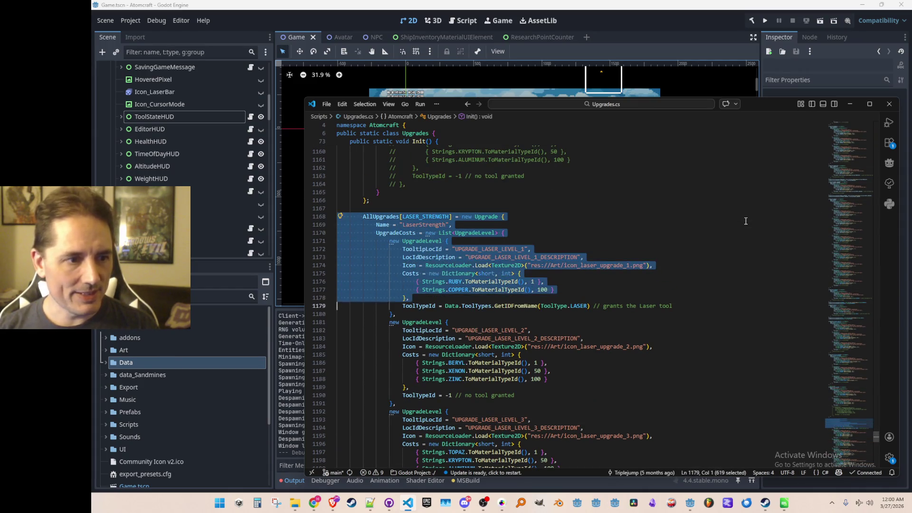
key("shift+Down")
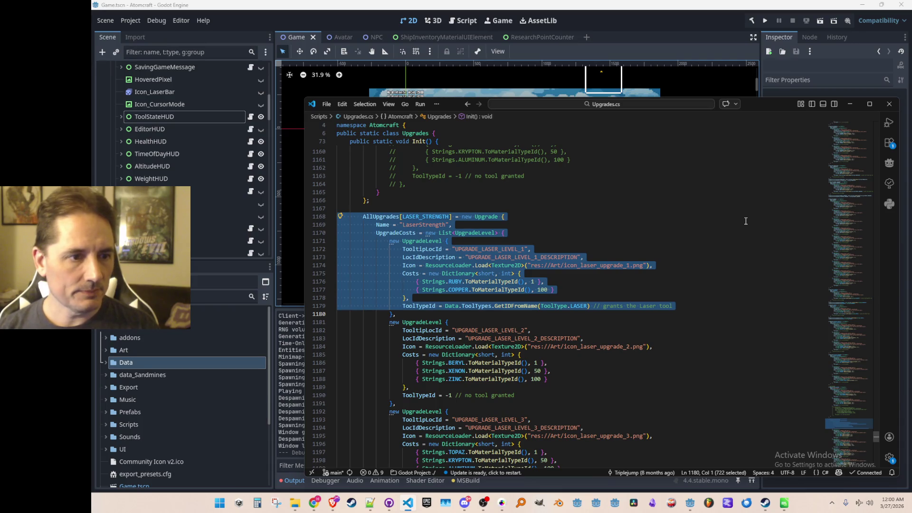
scroll(746, 221, "up", 20)
scroll(706, 299, "up", 15)
Select the CHISEL upgrade block, then undo back to LASER_STRENGTH
left_click(728, 221)
key("Up")
key("Up")
key("Home")
key("Home")
key("shift+Down")
key("shift+Down")
key("shift+Down")
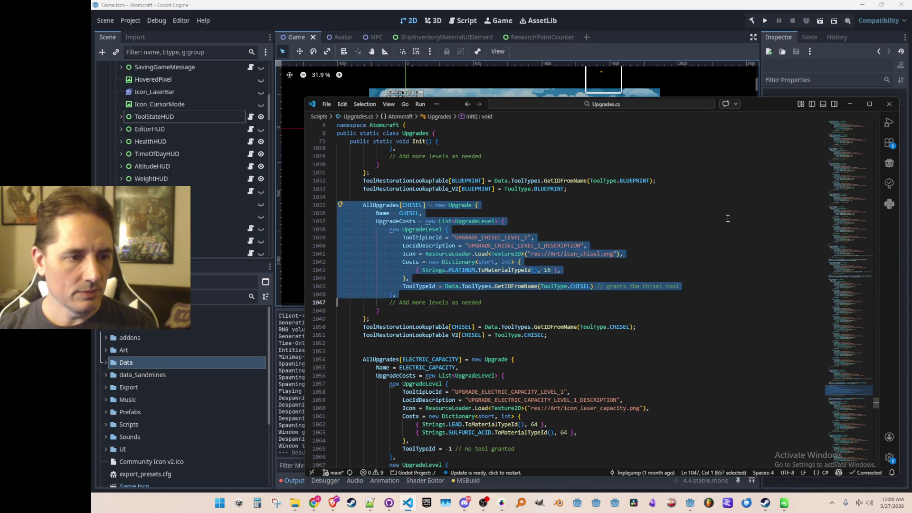
key("shift+Down")
key("shift+Down")
key("shift+Down")
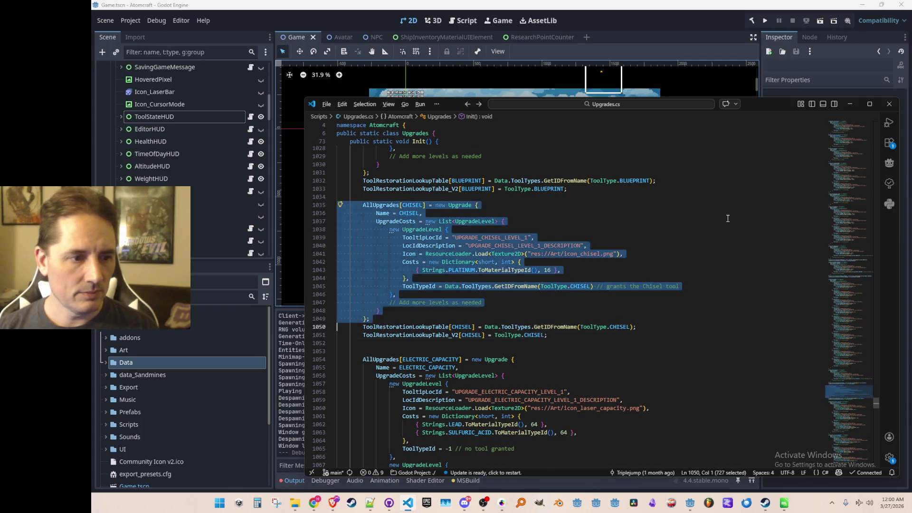
key("ctrl+z")
scroll(671, 251, "down", 10)
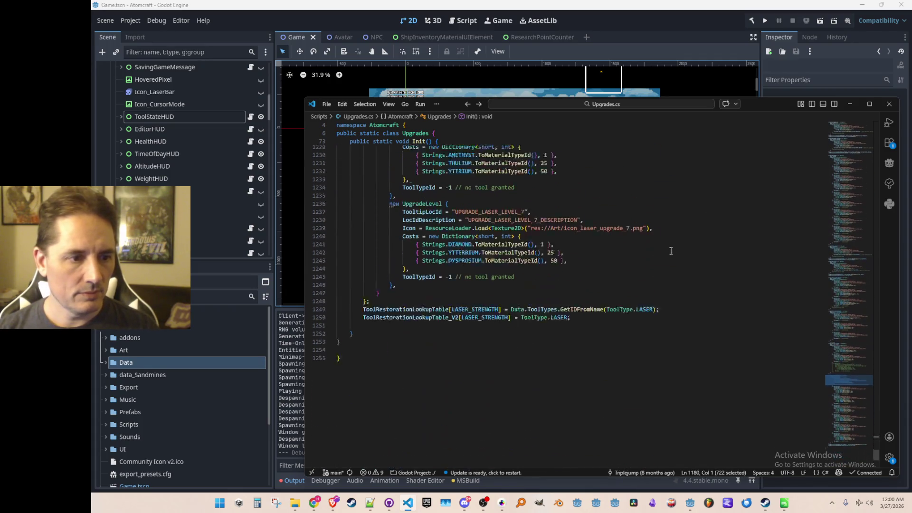
key("ctrl+z")
key("ctrl+z")
key("ctrl+z")
Find and select the whole MEASURING_TAPE upgrade block
scroll(681, 266, "up", 20)
scroll(703, 258, "up", 13)
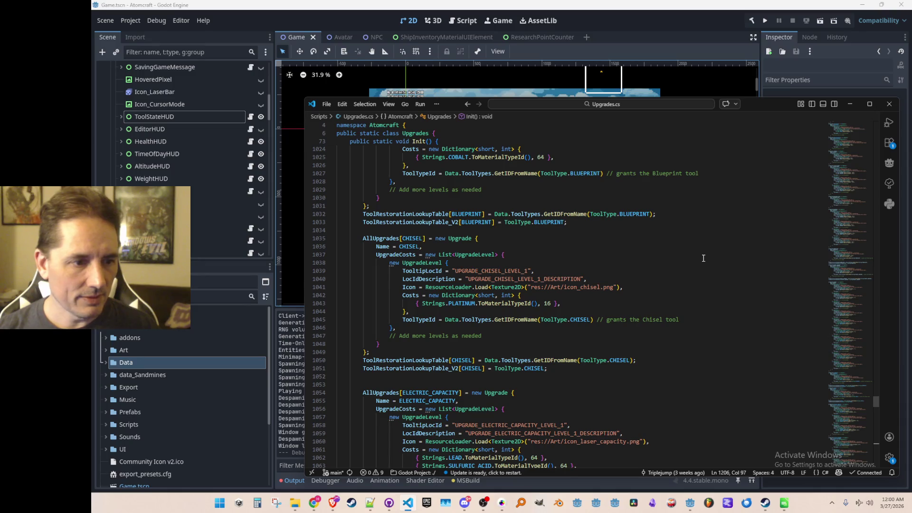
scroll(704, 258, "down", 5)
scroll(704, 258, "down", 2)
scroll(704, 259, "up", 19)
scroll(704, 260, "up", 20)
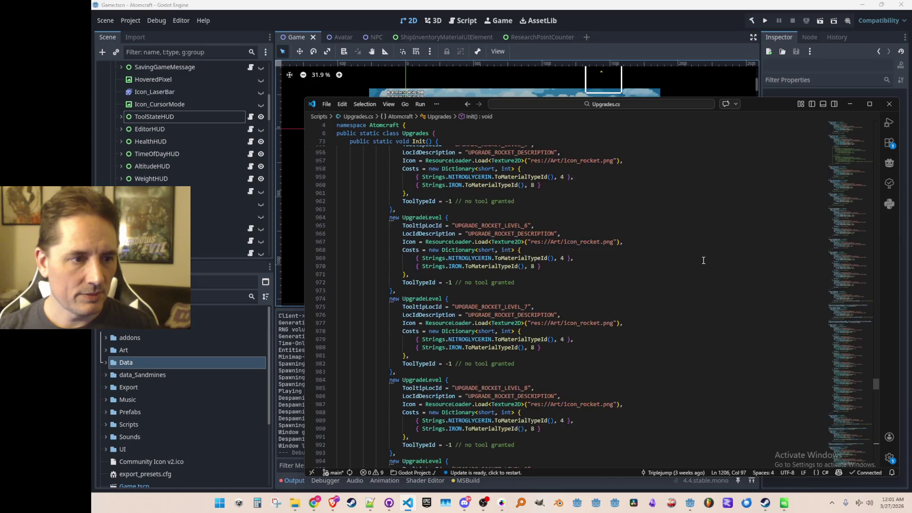
scroll(703, 260, "up", 20)
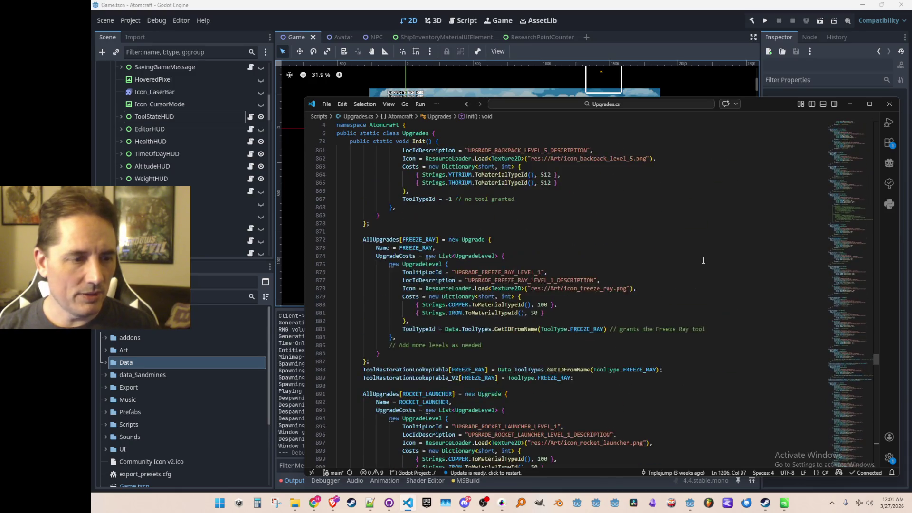
left_click(702, 214)
key("Down")
key("Down")
key("Down")
key("Home")
key("Home")
key("shift+Down")
key("shift+Down")
key("shift+Down")
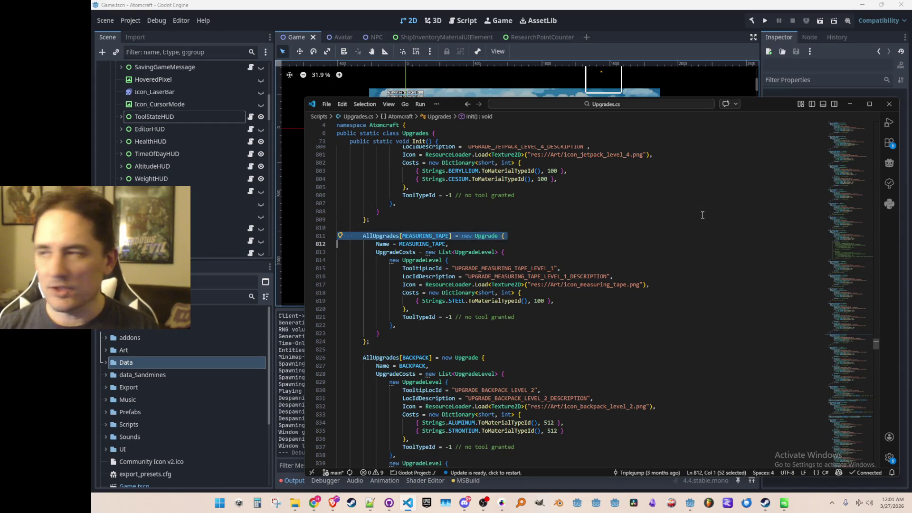
key("Down")
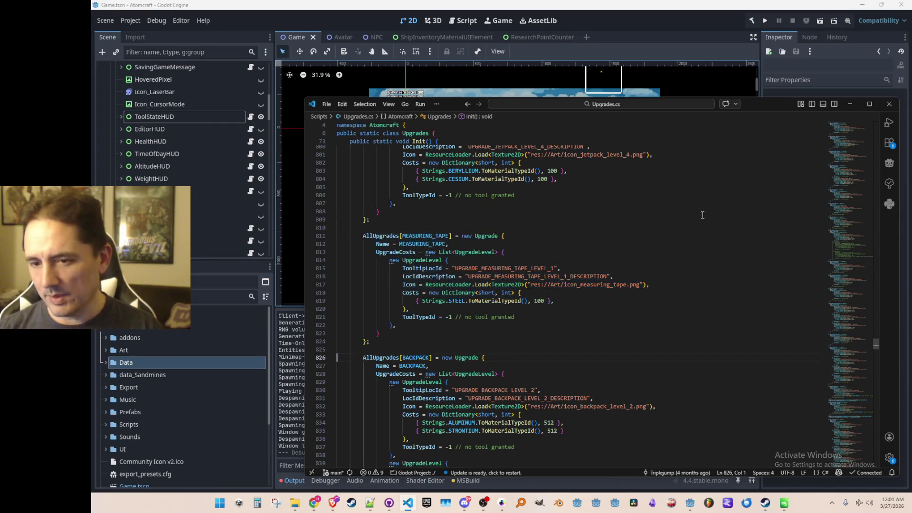
Place the cursor right after ELECTRIC_RECHARGE's closing brace at line 1128
scroll(774, 202, "down", 20)
mouse_move(846, 367)
left_mouse_down()
mouse_move(837, 443)
mouse_move(839, 404)
mouse_move(834, 418)
left_mouse_up()
left_click(705, 254)
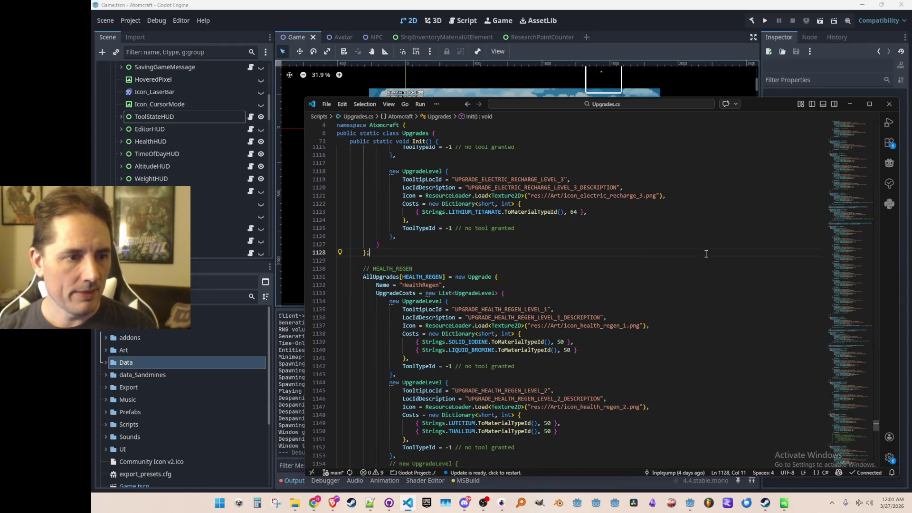
Paste the MEASURING_TAPE block above LASER_STRENGTH and rename its key, name and IDs to LASER_WIDTH
scroll(713, 243, "down", 14)
left_click(723, 225)
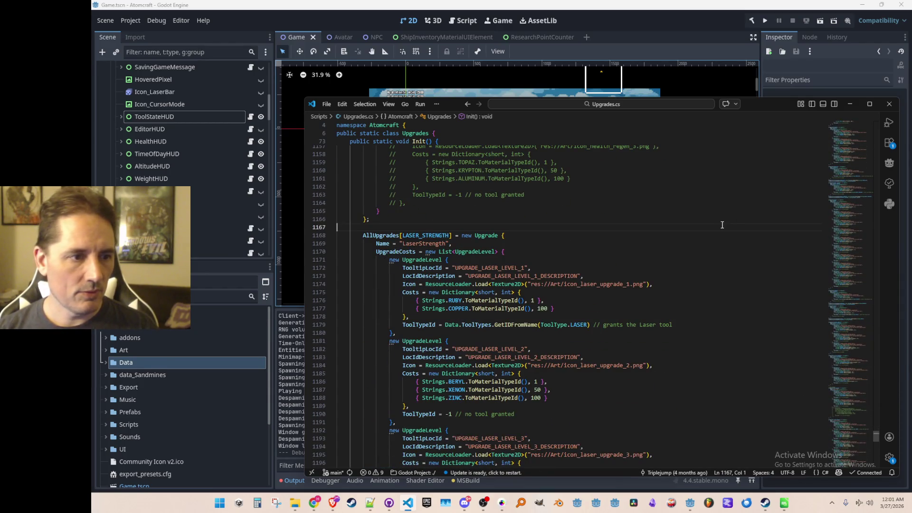
key("Return")
key("Tab")
key("Down")
key("Down")
key("ctrl+Right")
key("Right")
key("Up")
key("Up")
key("Up")
key("Up")
key("Up")
key("Up")
key("ctrl+shift+Right")
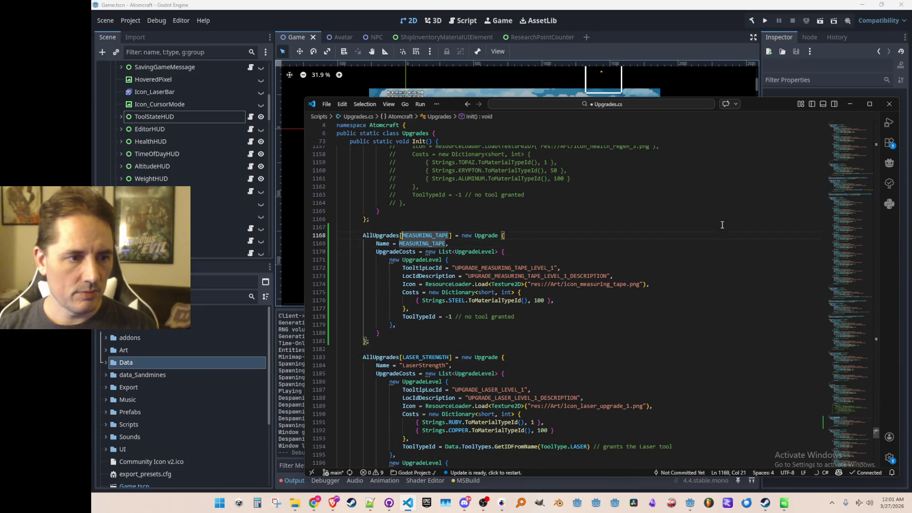
type("LASER_STRENGTH")
key("BackSpace")
key("BackSpace")
key("BackSpace")
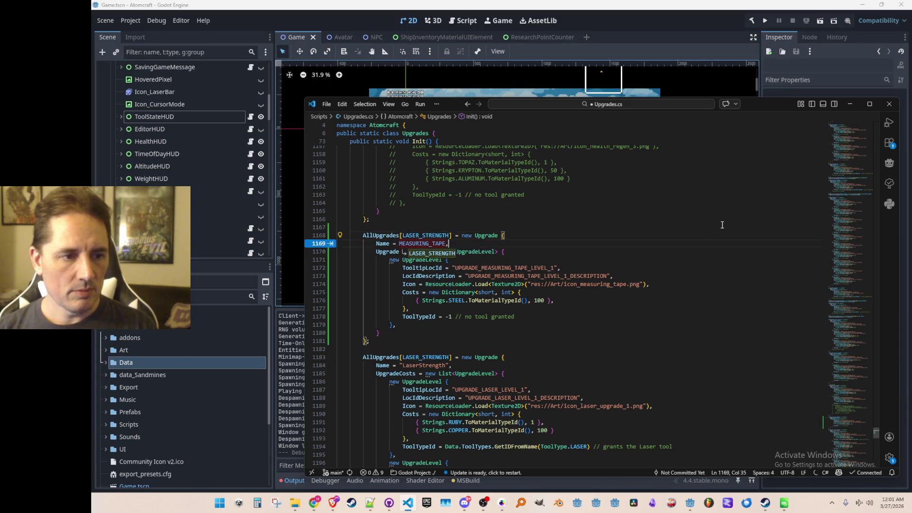
type("ER_WIDTH")
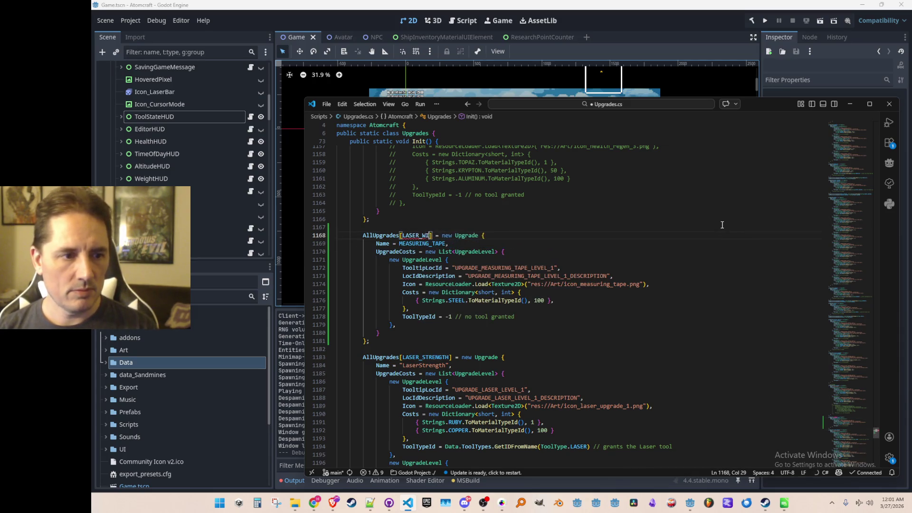
key("Tab")
key("Tab")
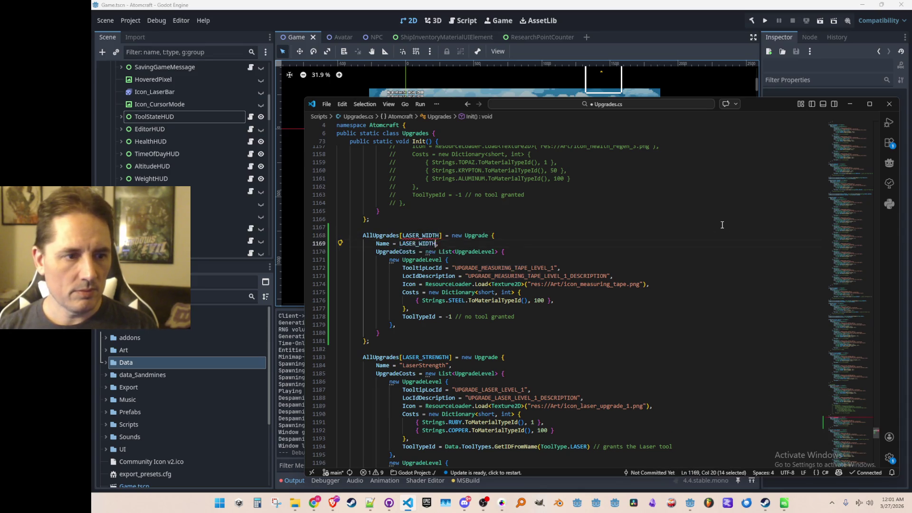
key("Tab")
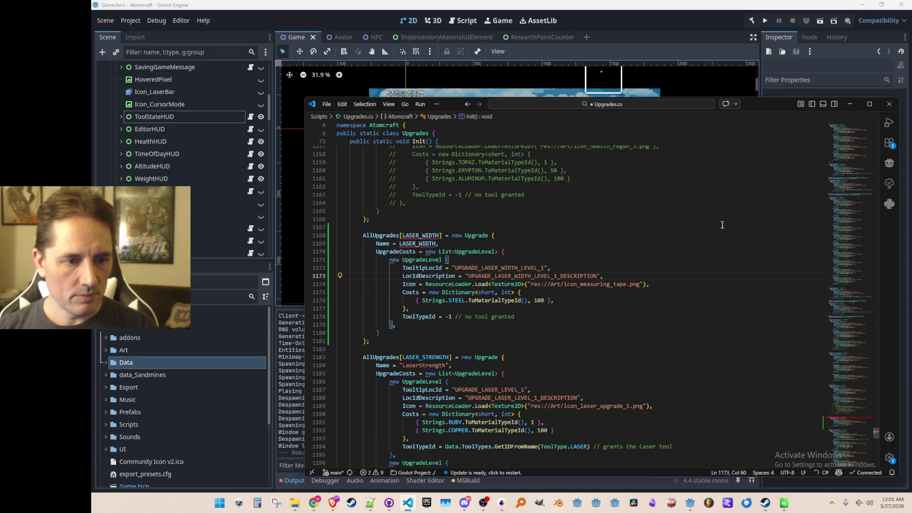
key("Tab")
key("ctrl+s")
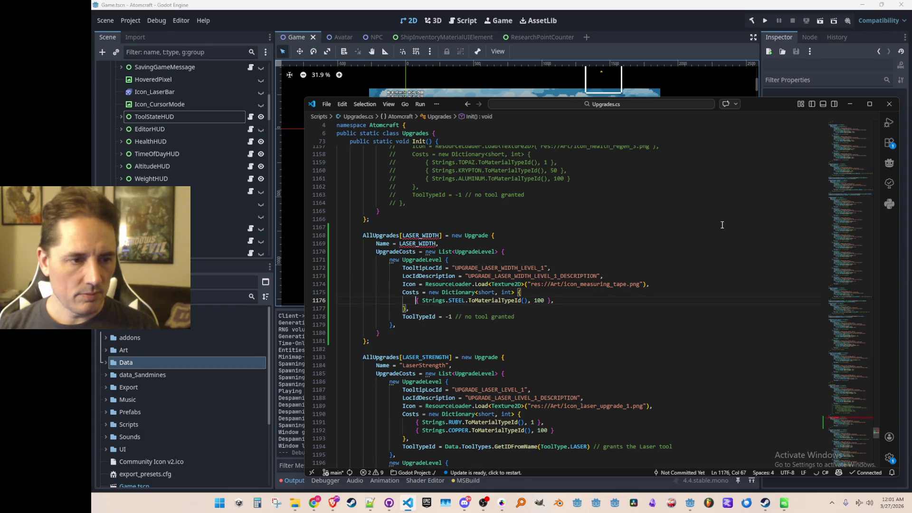
Change the upgrade's cost from 100 STEEL to 50 RUBIDIUM and save Upgrades.cs
key("Tab")
type("RUB")
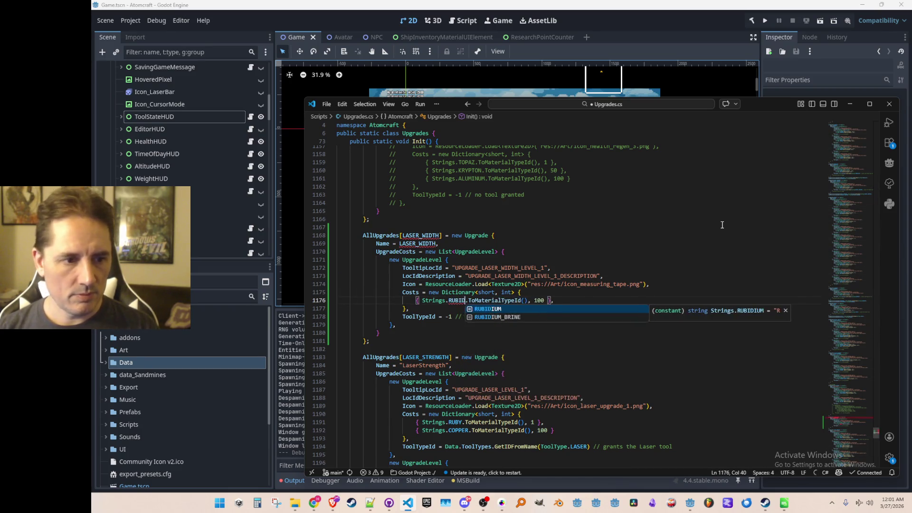
key("Tab")
key("Tab")
type("64")
key("Tab")
key("ctrl+s")
key("Left")
key("Left")
key("Left")
key("BackSpace")
key("BackSpace")
type("50")
key("Down")
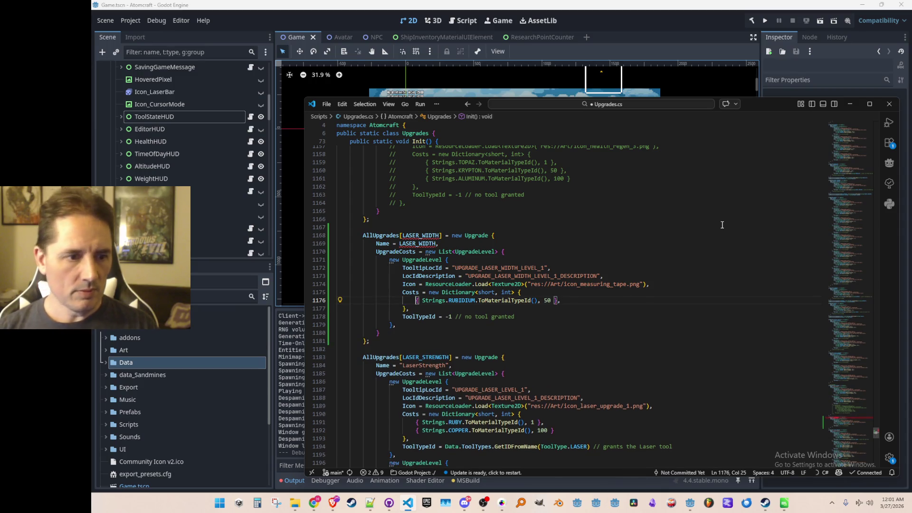
key("ctrl+s")
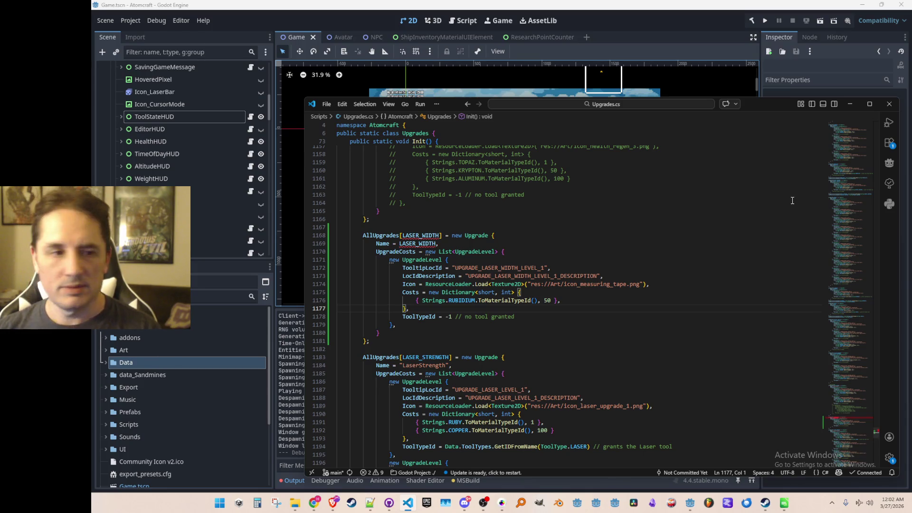
Duplicate the RUBIDIUM cost line and make the copy SELENIUM
scroll(680, 267, "down", 1)
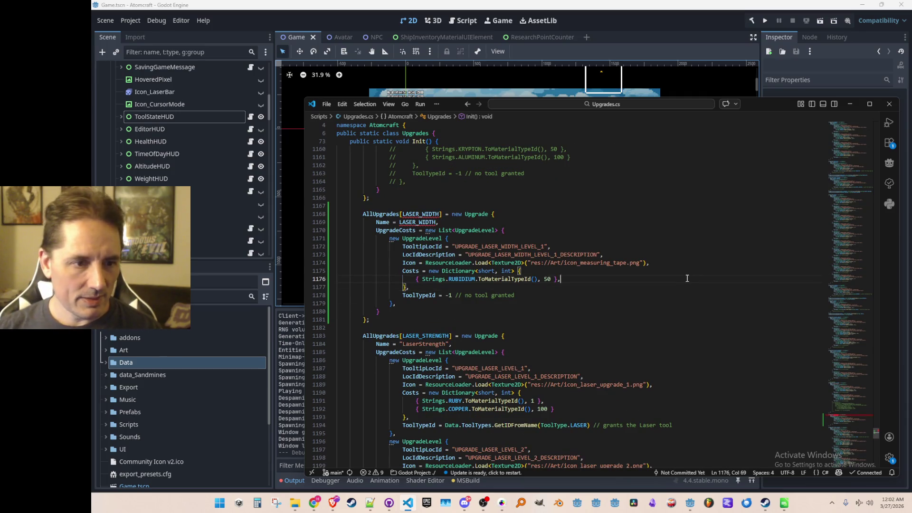
key("shift+alt+Down")
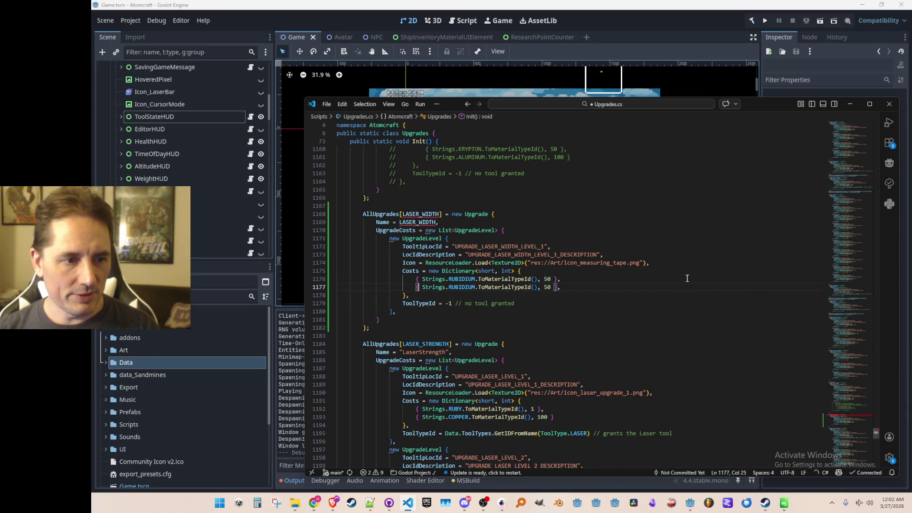
type("SELEN")
key("Return")
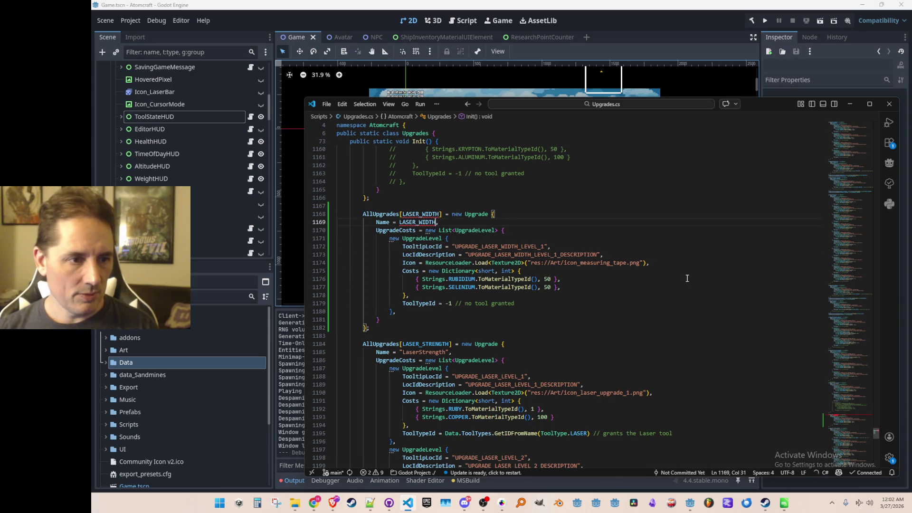
Check the LASER_WIDTH constant definition with F12, return to the block, then bring up the sprite sheet
key("Down")
key("Down")
key("Down")
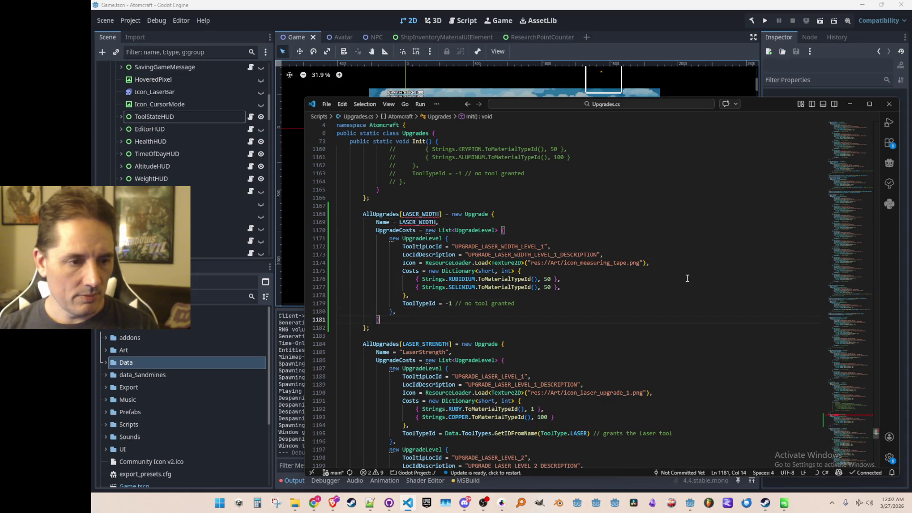
key("Down")
key("F12")
key("Up")
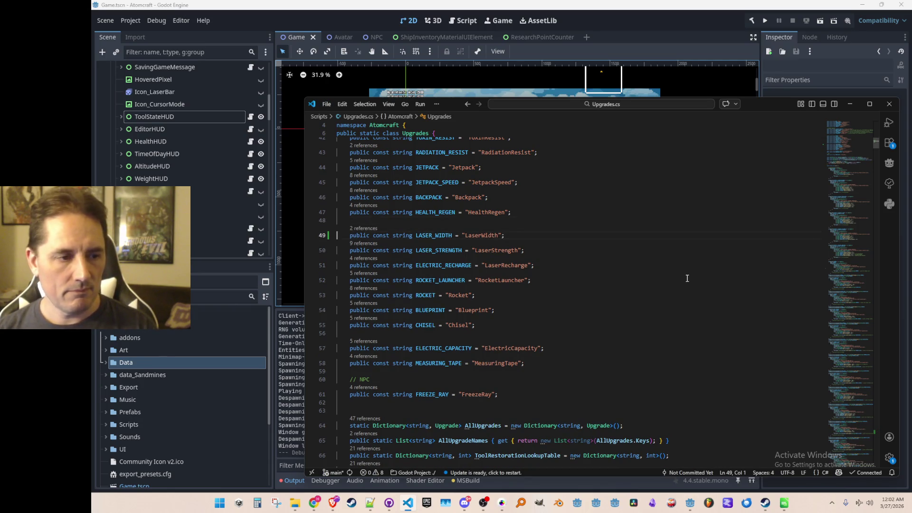
key("alt+Left")
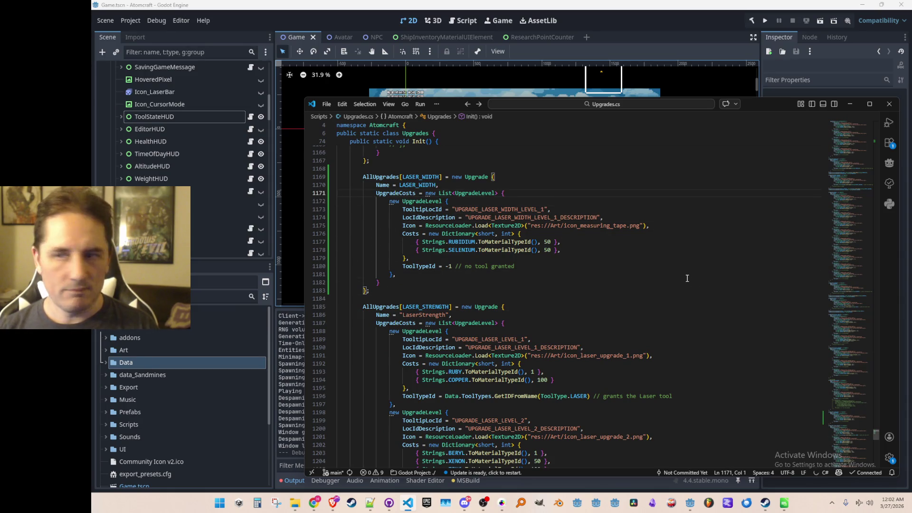
scroll(687, 278, "up", 1)
scroll(737, 292, "up", 1)
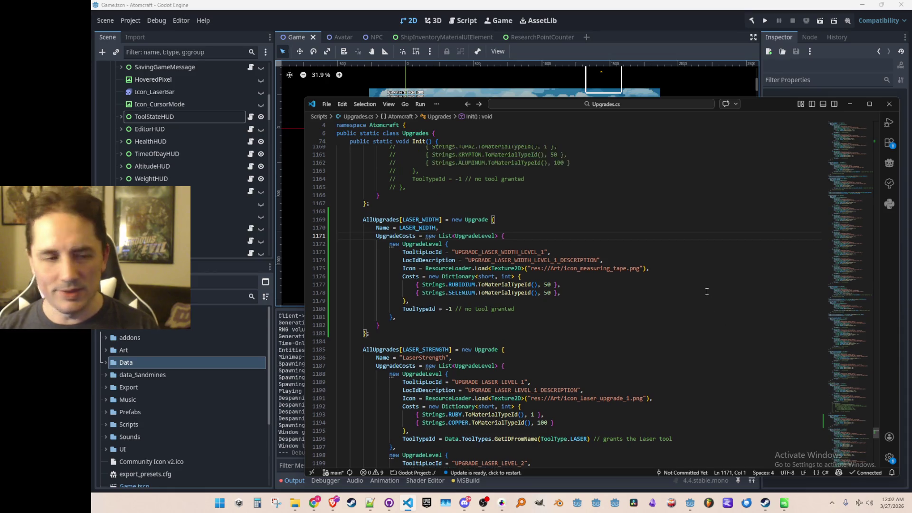
scroll(699, 250, "down", 1)
scroll(696, 274, "up", 1)
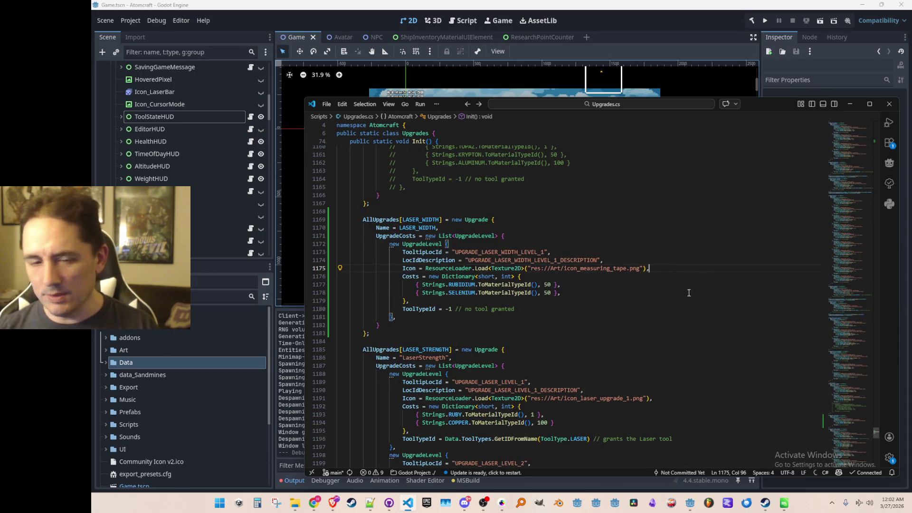
left_click(502, 502)
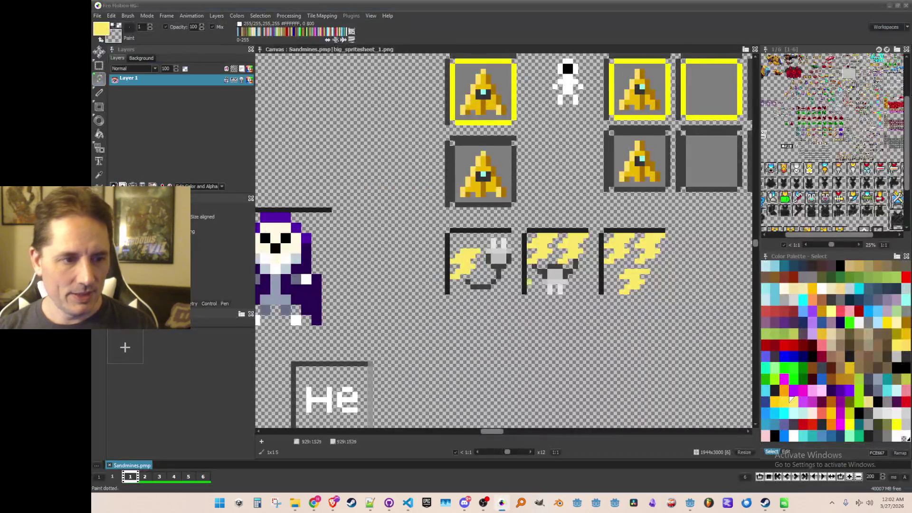
Zoom over the laser icons on big_spritesheet_1.png, then return to Godot and run the project
scroll(520, 275, "up", 1)
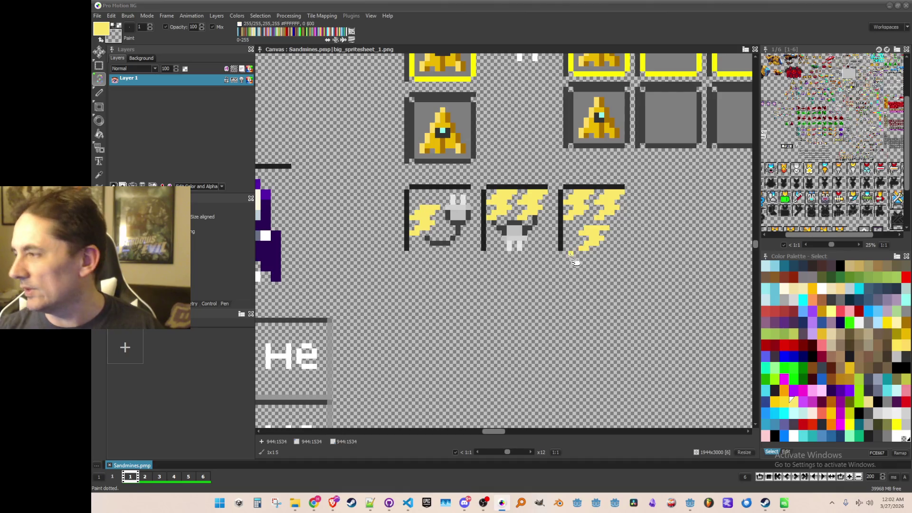
scroll(571, 276, "down", 1)
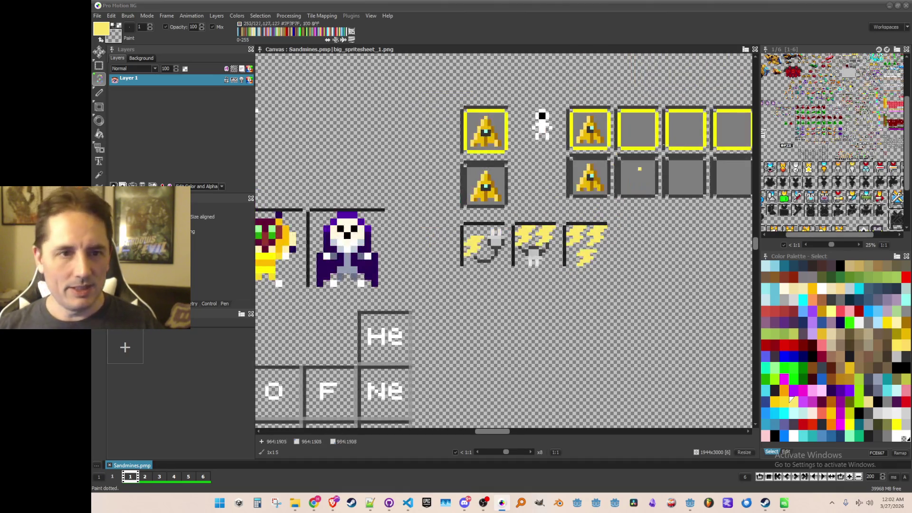
left_click(691, 505)
left_click(768, 20)
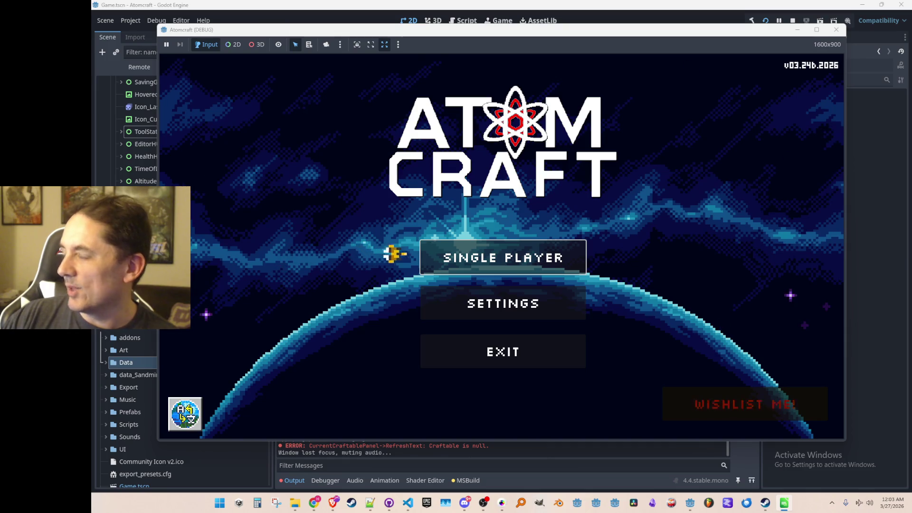
Set Atomcraft's music volume to zero in Audio settings, then start Single Player and choose a profile
left_click(428, 306)
left_click(339, 93)
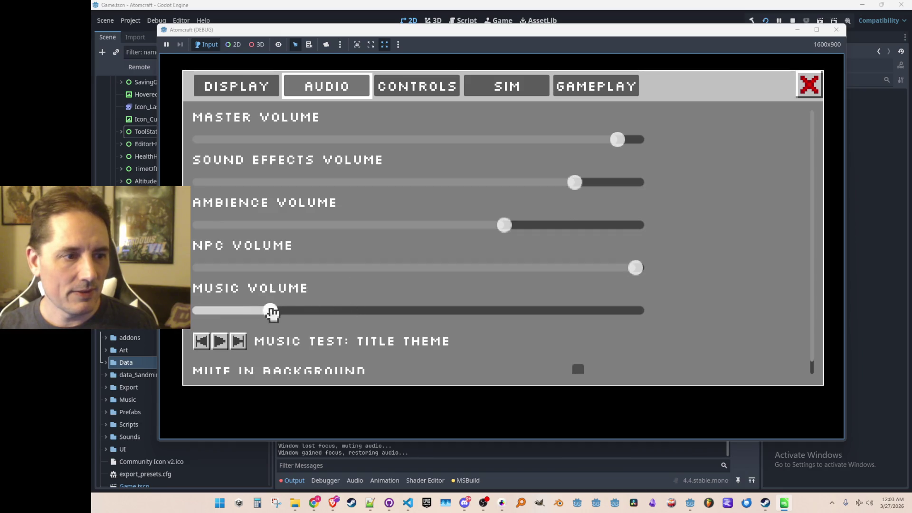
left_click_drag(272, 311, 198, 311)
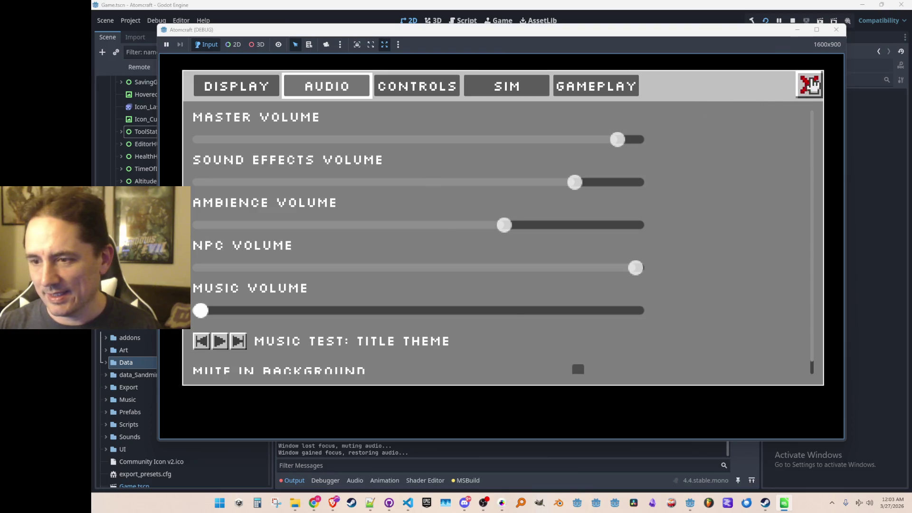
left_click(809, 84)
left_click(518, 254)
scroll(474, 226, "down", 3)
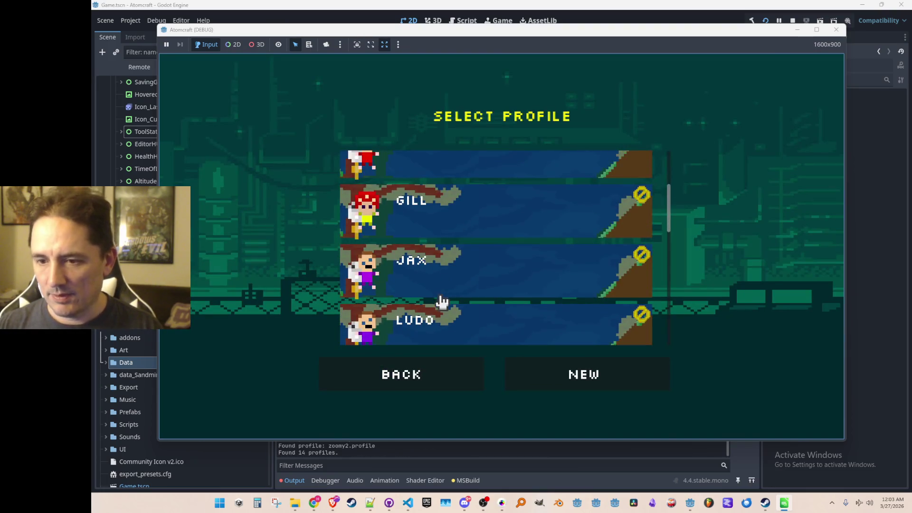
left_click(443, 312)
Load the Enchanted Vista world, select the laser tool and fire it up-right
left_click(470, 249)
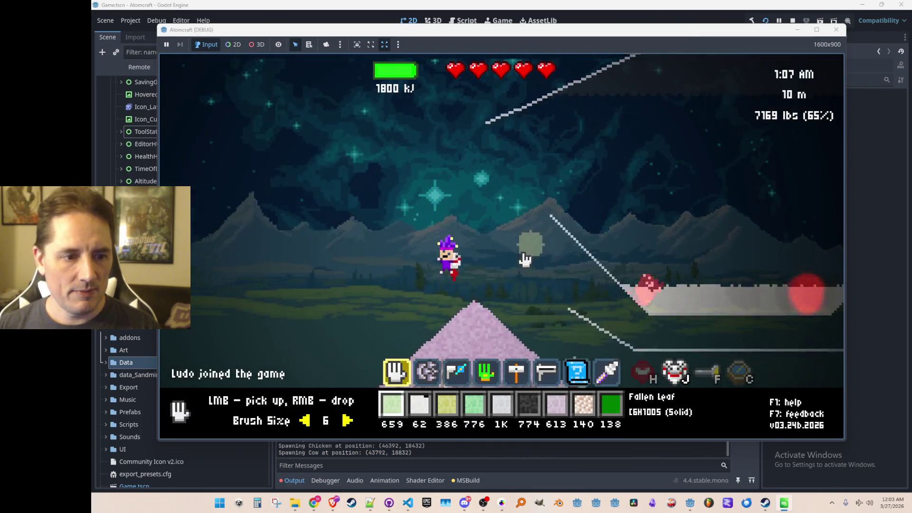
key("4")
key("6")
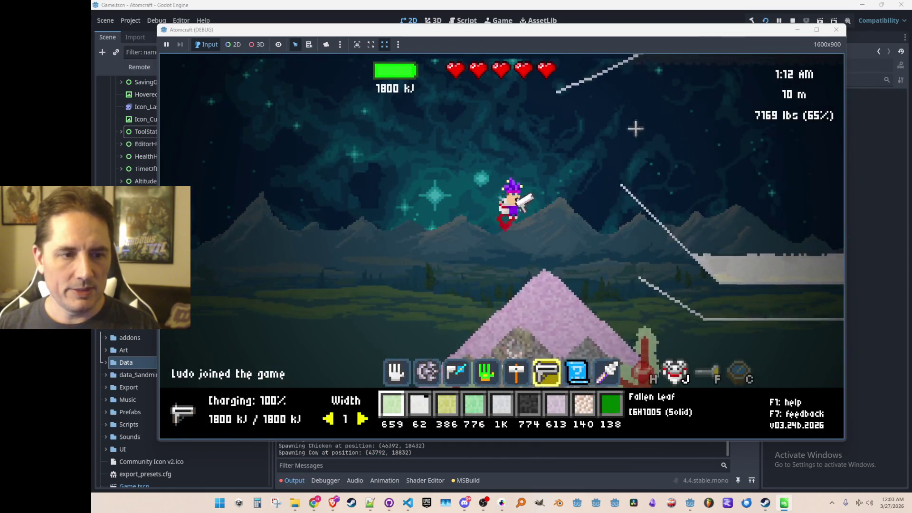
left_click(637, 128)
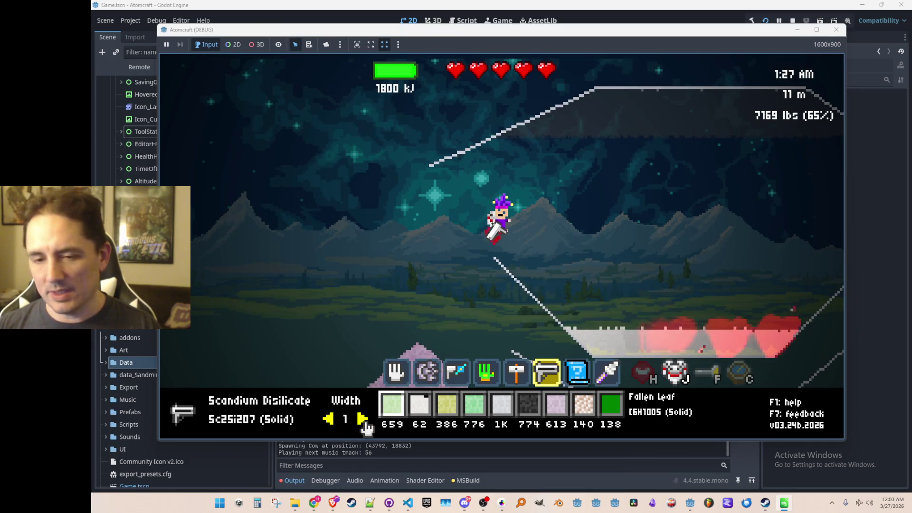
Raise the laser width with the arrow, sweep the wider beam across the sky, and enter material editing
left_click(361, 419)
left_click(362, 419)
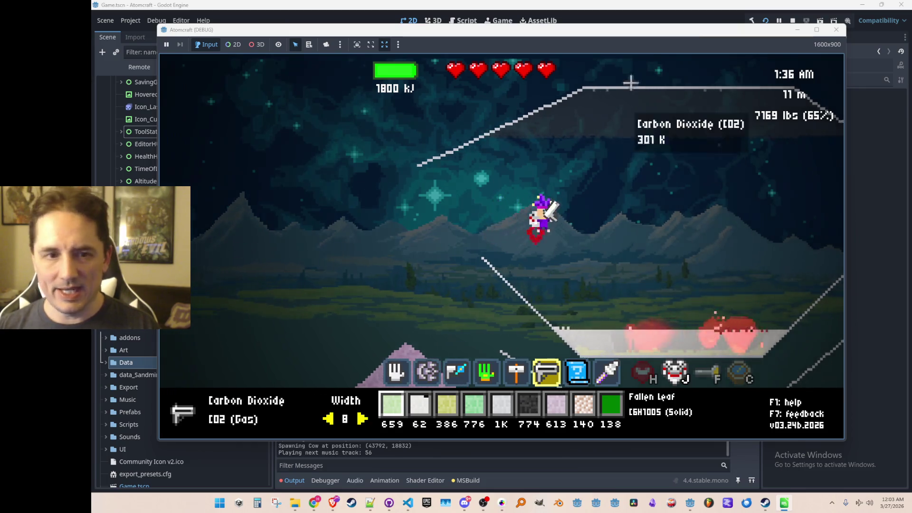
mouse_move(623, 112)
left_mouse_down()
mouse_move(640, 124)
mouse_move(586, 129)
left_mouse_up()
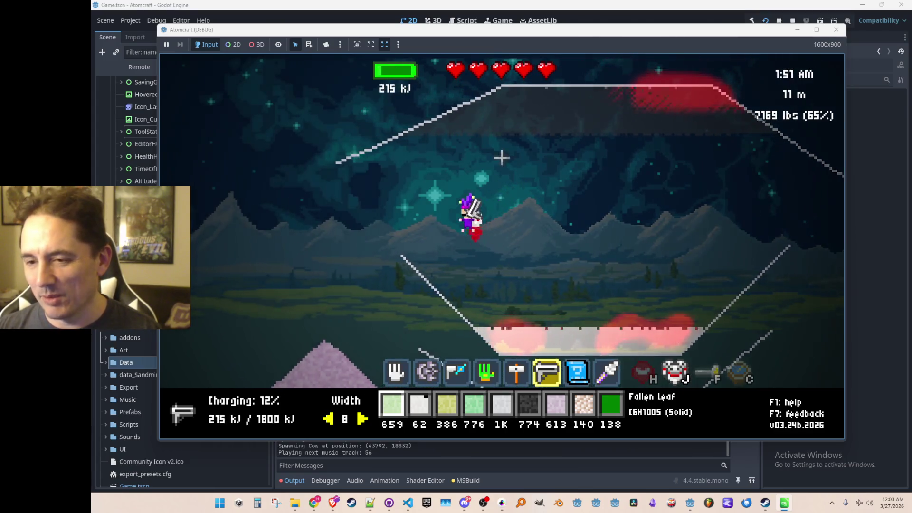
left_click_drag(587, 149, 574, 167)
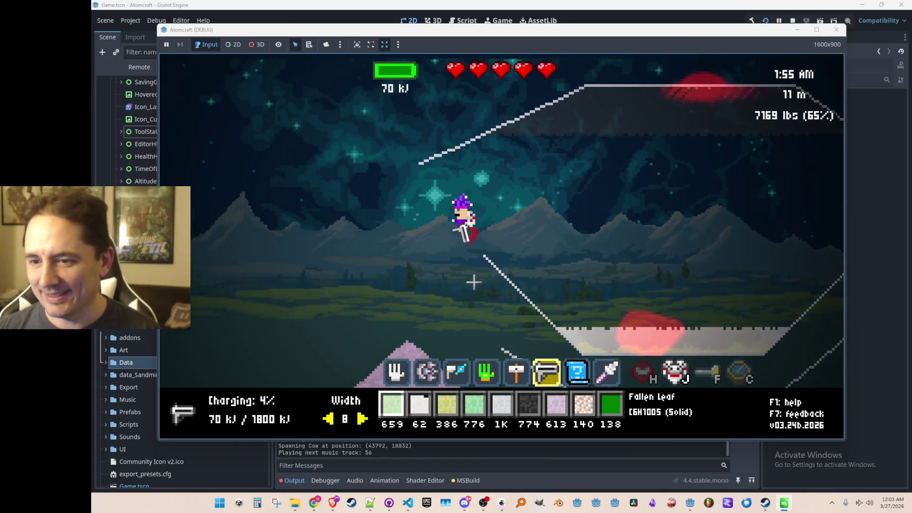
key("Tab")
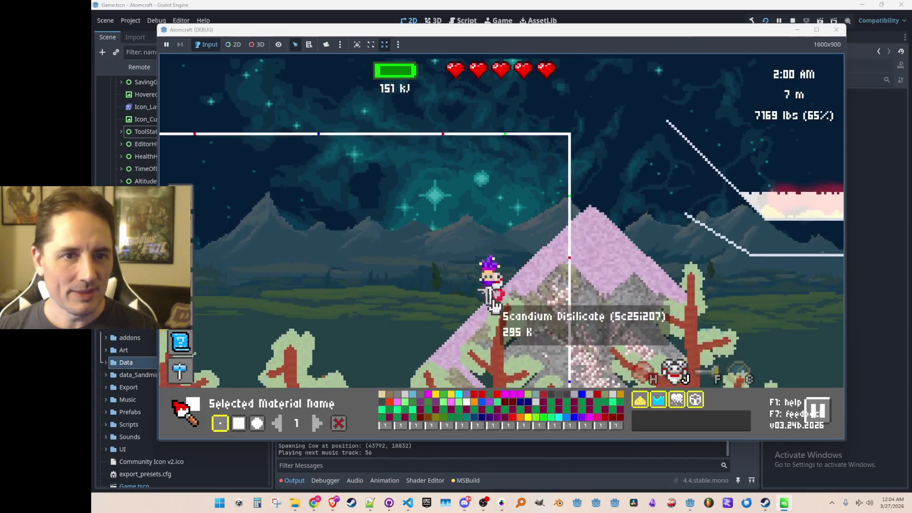
Descend into the cave, fire the laser at the wall, and melt the hematite deposit into molten iron
key("s")
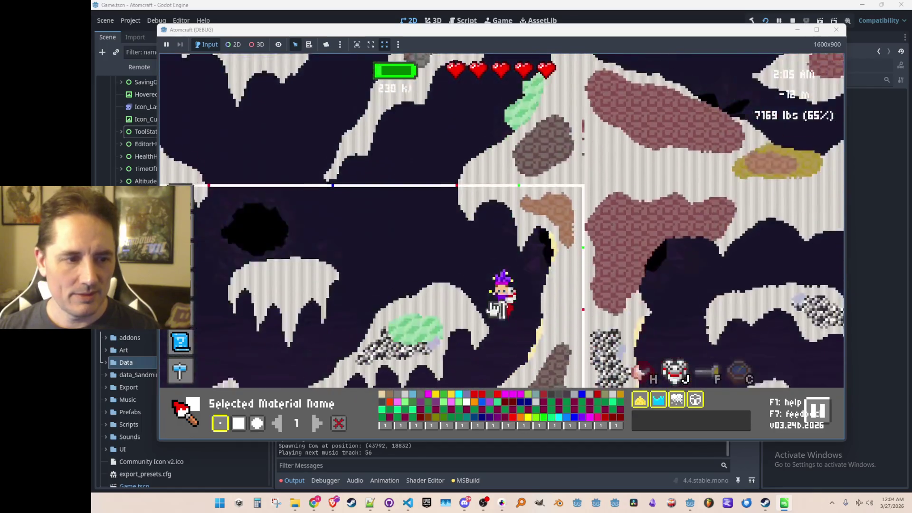
key("d")
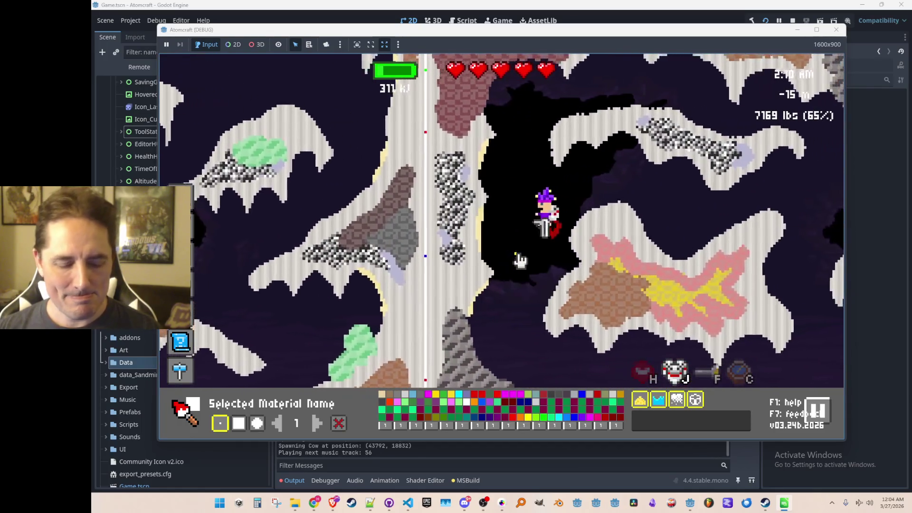
key("Tab")
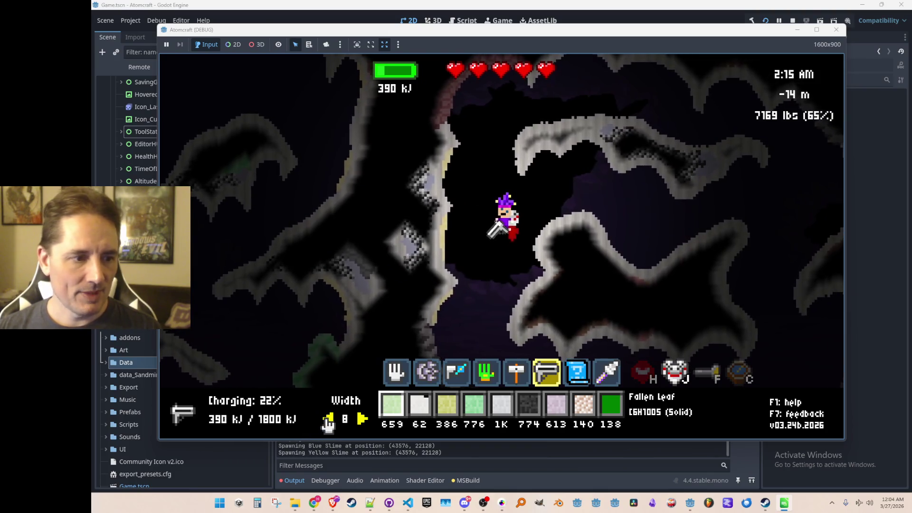
left_click(463, 99)
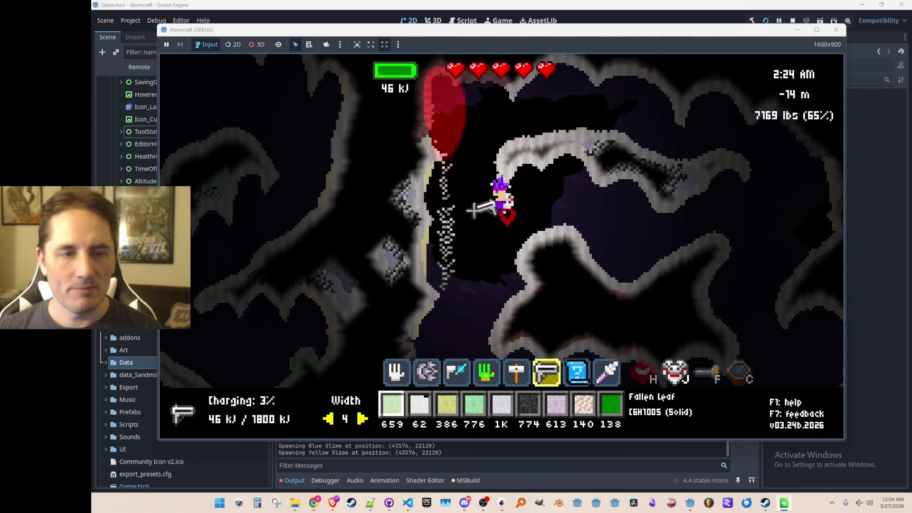
key("d")
key("w")
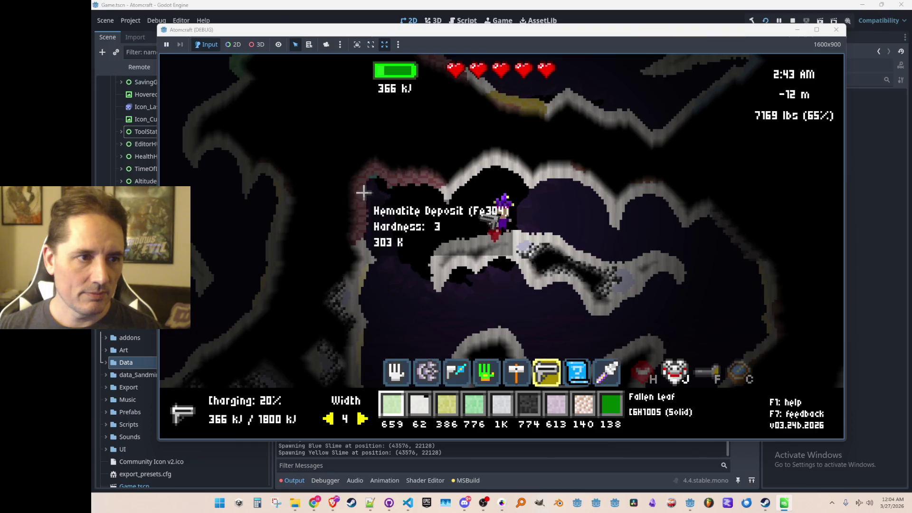
left_click(360, 193)
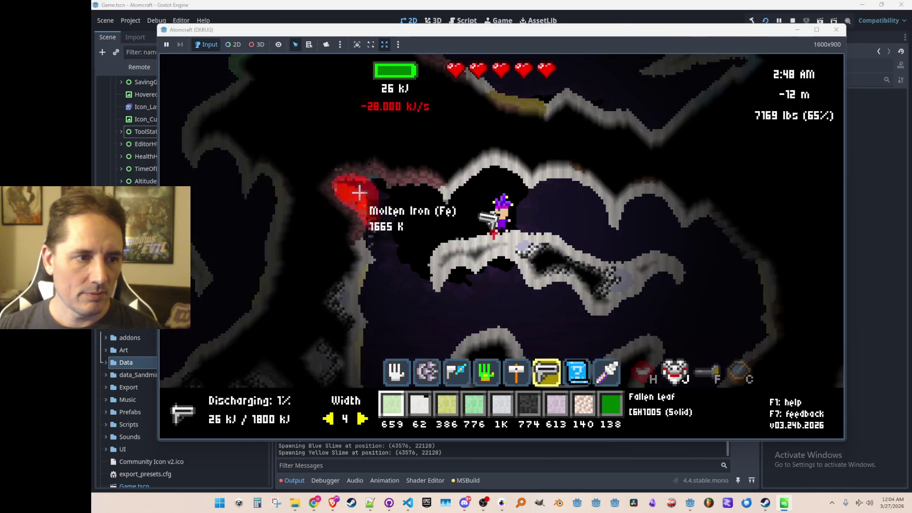
Fly around the cave firing the laser left and right, then enter editor mode at new terrain
key("a")
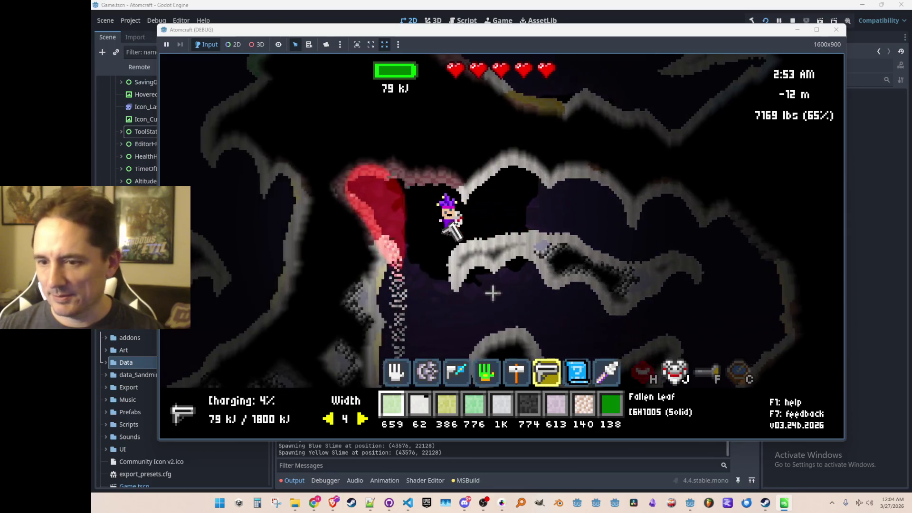
key("space")
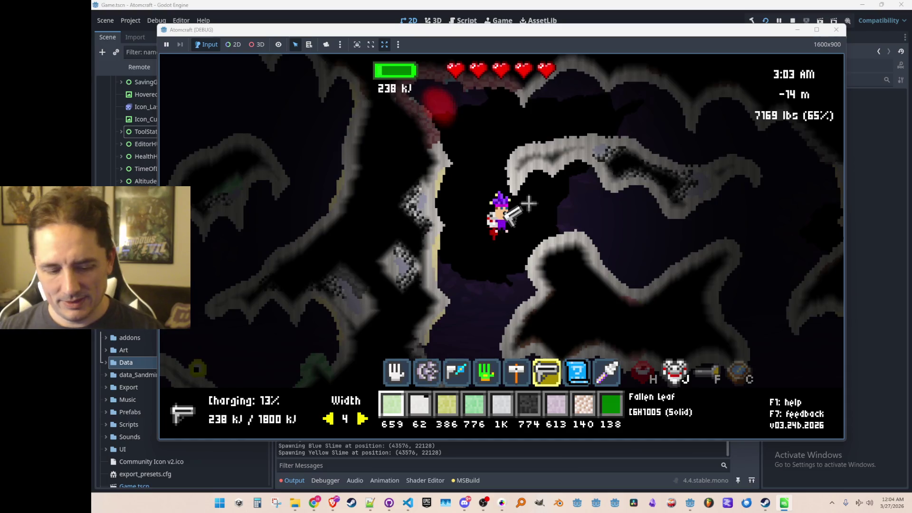
key("Return")
key("Escape")
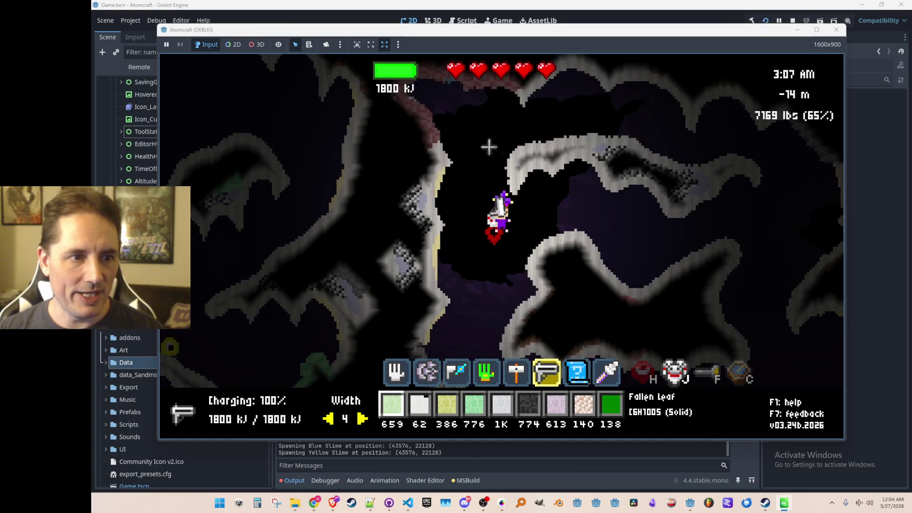
key("space")
mouse_move(409, 159)
left_mouse_down()
mouse_move(404, 173)
mouse_move(406, 154)
mouse_move(402, 165)
mouse_move(366, 152)
mouse_move(607, 212)
left_mouse_up()
key("a")
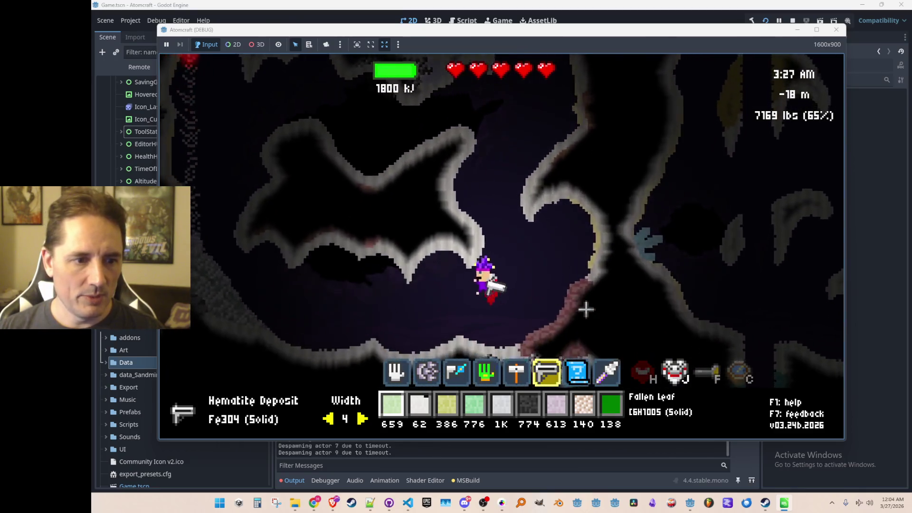
mouse_move(675, 247)
left_mouse_down()
mouse_move(686, 224)
mouse_move(634, 281)
mouse_move(672, 213)
mouse_move(664, 224)
left_mouse_up()
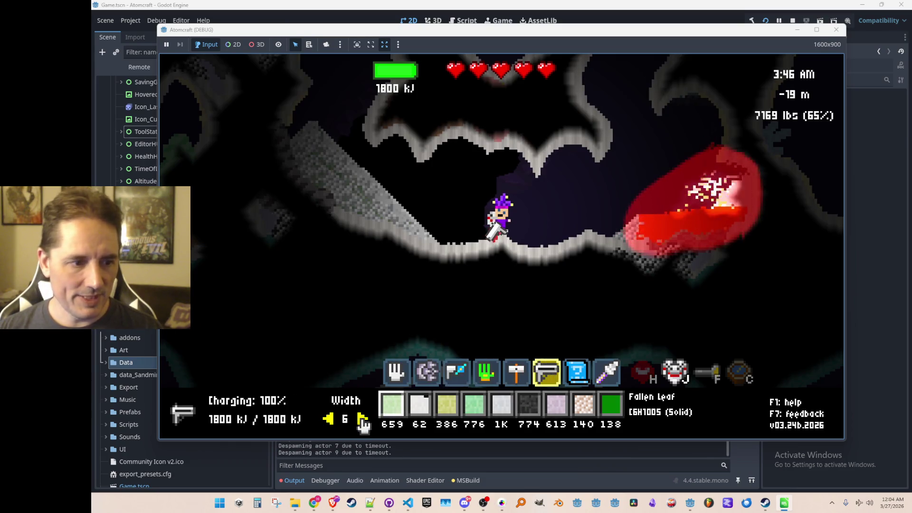
key("Tab")
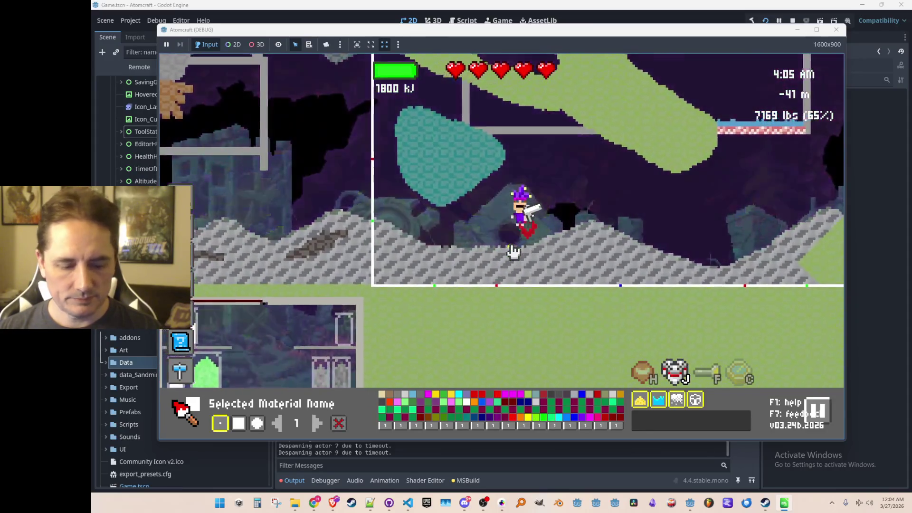
Return to normal play and cut through the red terrain with the laser
key("Tab")
mouse_move(553, 152)
left_mouse_down()
mouse_move(539, 112)
mouse_move(552, 98)
mouse_move(602, 105)
mouse_move(585, 134)
left_mouse_up()
mouse_move(626, 95)
left_mouse_down()
mouse_move(648, 72)
mouse_move(478, 187)
mouse_move(440, 175)
mouse_move(434, 190)
left_mouse_up()
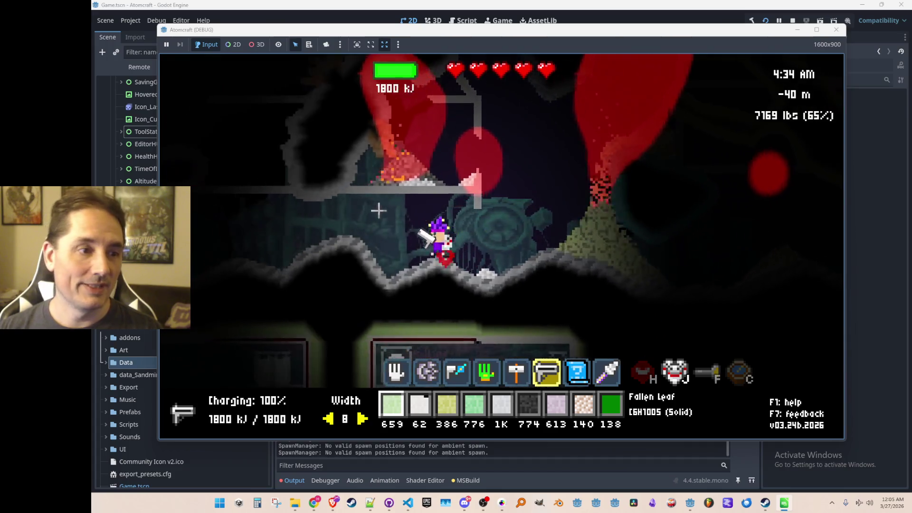
mouse_move(489, 116)
left_mouse_down()
mouse_move(509, 92)
mouse_move(461, 267)
left_mouse_up()
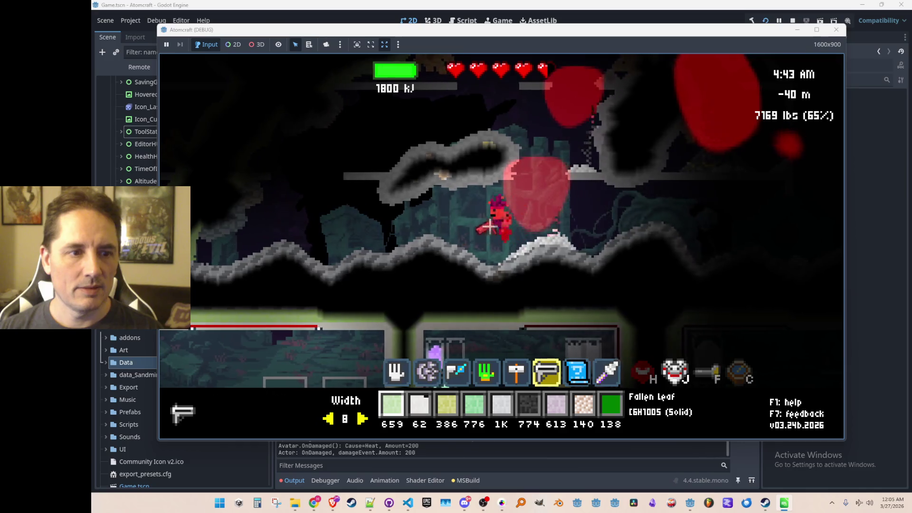
Heat the surrounding rock, build a steel wall segment, and laser the apatite and chromite deposits
key("w")
mouse_move(502, 159)
left_mouse_down()
mouse_move(418, 238)
mouse_move(371, 247)
mouse_move(386, 260)
left_mouse_up()
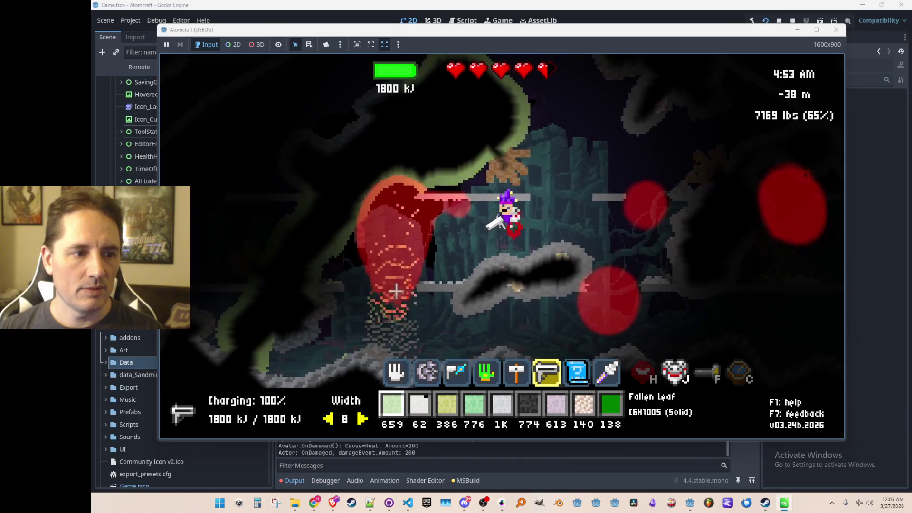
key("d")
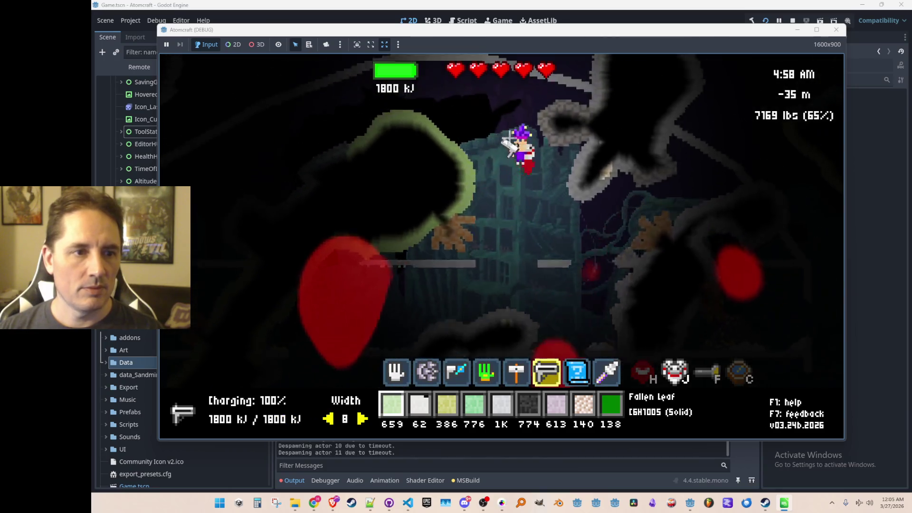
mouse_move(585, 189)
left_mouse_down()
mouse_move(601, 190)
mouse_move(609, 220)
left_mouse_up()
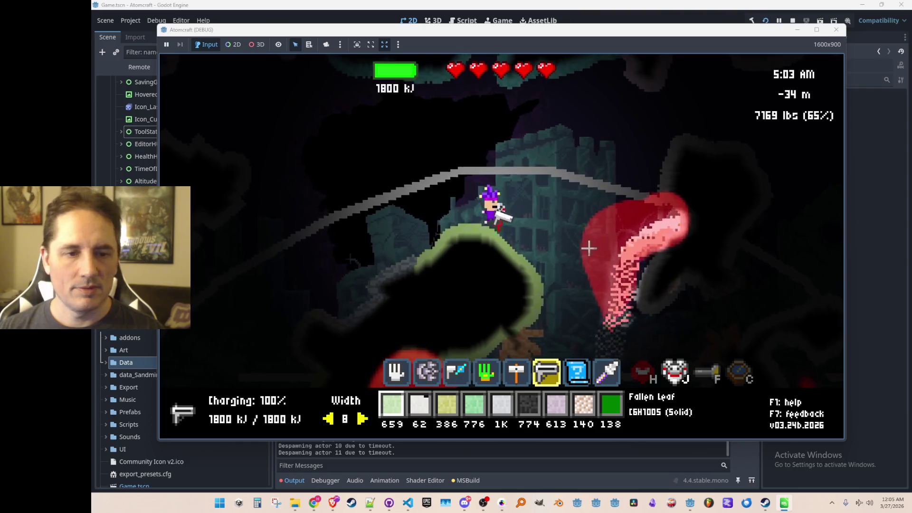
left_click_drag(581, 172, 564, 218)
mouse_move(488, 195)
left_mouse_down()
mouse_move(389, 148)
mouse_move(328, 102)
mouse_move(322, 214)
mouse_move(278, 233)
mouse_move(285, 255)
mouse_move(417, 59)
mouse_move(519, 192)
left_mouse_up()
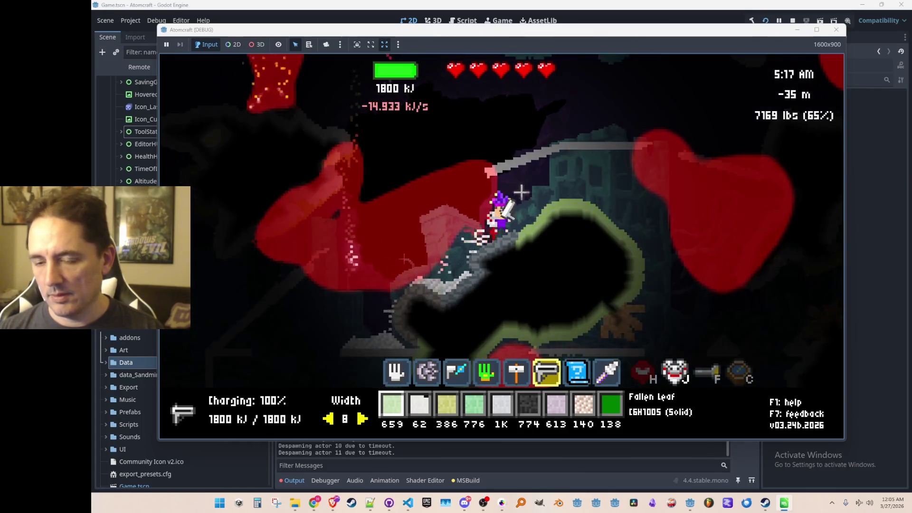
mouse_move(483, 141)
left_mouse_down()
mouse_move(433, 198)
mouse_move(480, 228)
left_mouse_up()
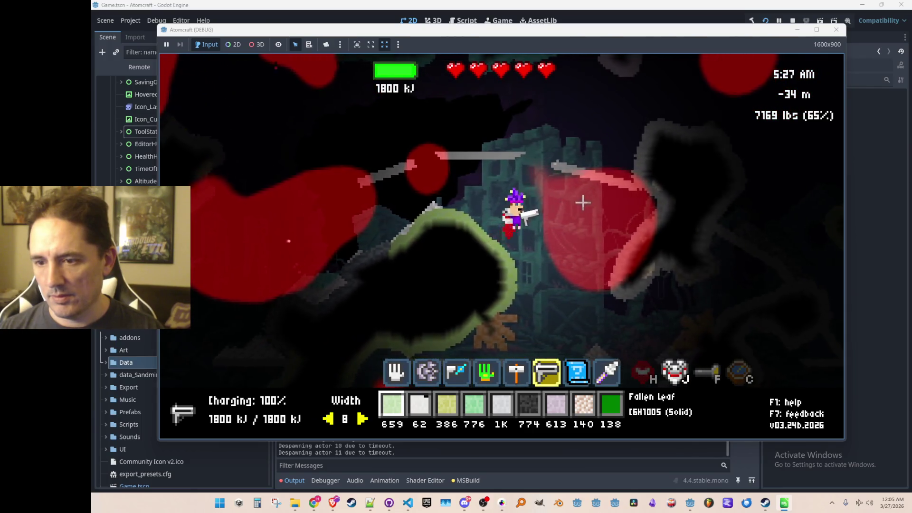
mouse_move(525, 142)
left_mouse_down()
mouse_move(556, 131)
mouse_move(613, 57)
mouse_move(592, 181)
left_mouse_up()
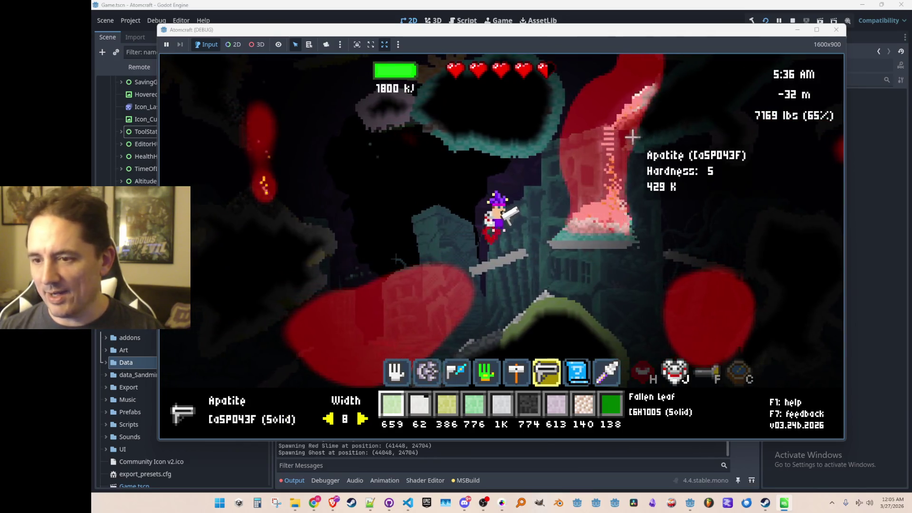
left_click_drag(627, 119, 650, 103)
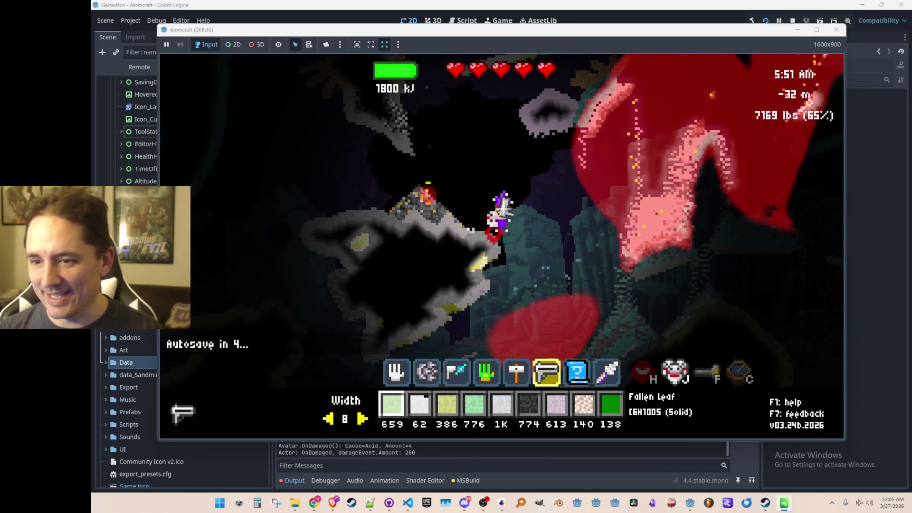
Melt the apatite, destroy the ghost enemy, and heat the vanadinite deposit with the laser
key("a")
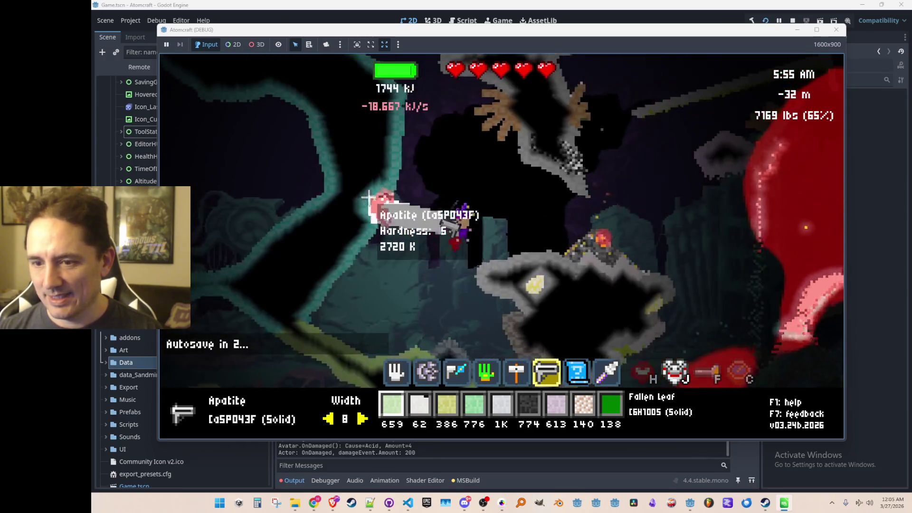
left_click_drag(368, 196, 369, 196)
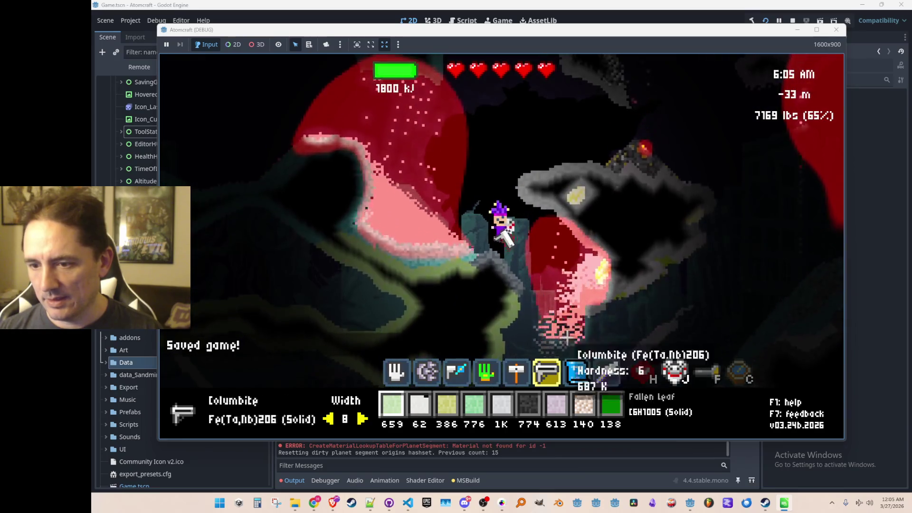
key("w")
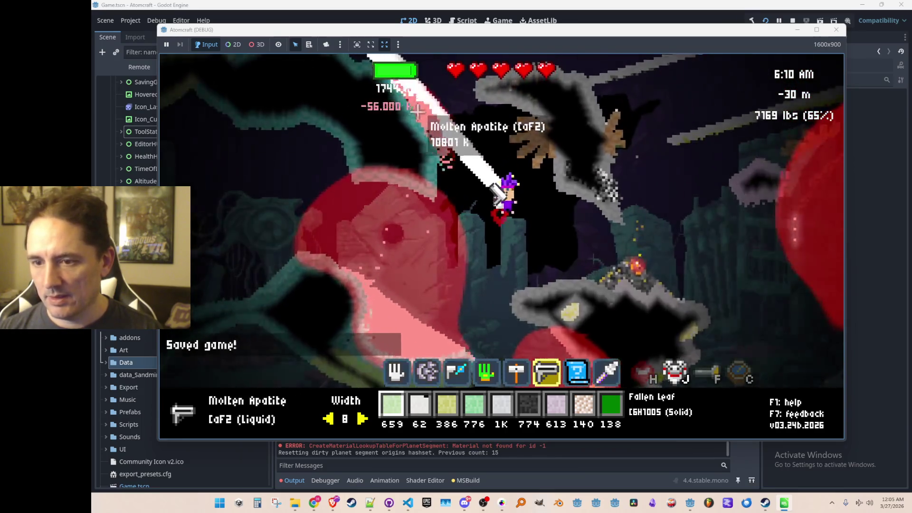
mouse_move(418, 112)
left_mouse_down()
mouse_move(338, 79)
mouse_move(399, 140)
left_mouse_up()
left_click_drag(654, 249, 643, 275)
mouse_move(565, 182)
left_mouse_down()
mouse_move(540, 143)
mouse_move(541, 162)
left_mouse_up()
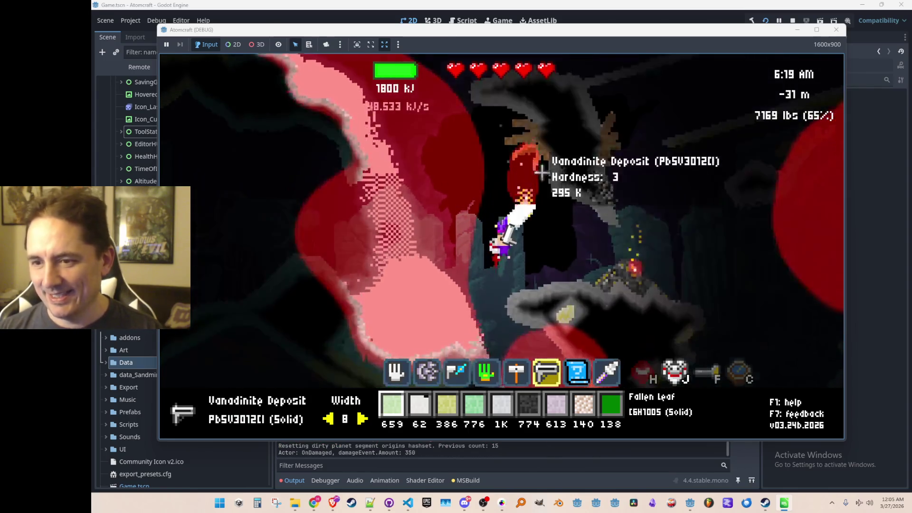
Fly right then back left to the flame column, firing the laser in several directions at the cave
key("space")
key("d")
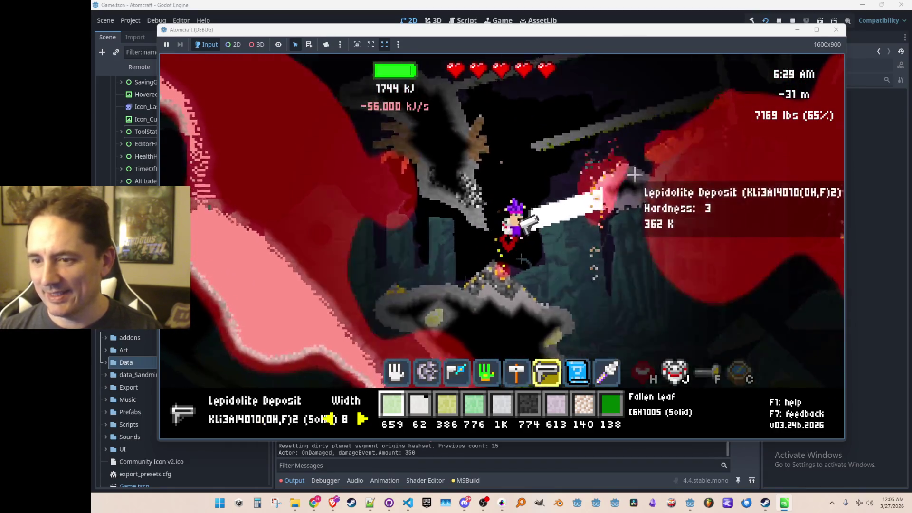
key("d")
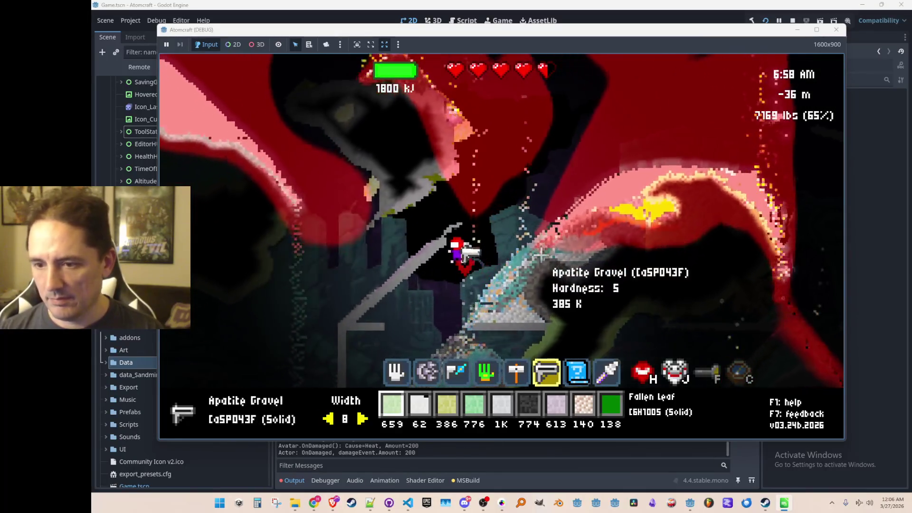
key("a")
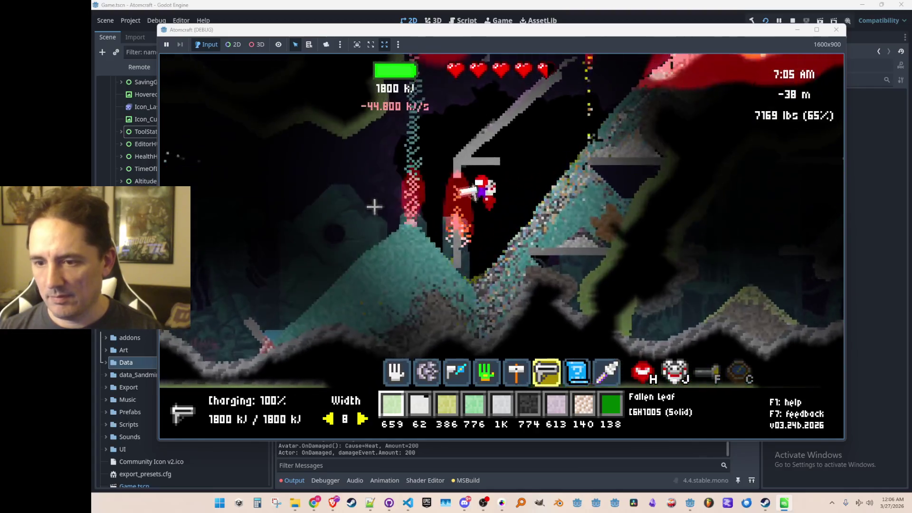
key("a")
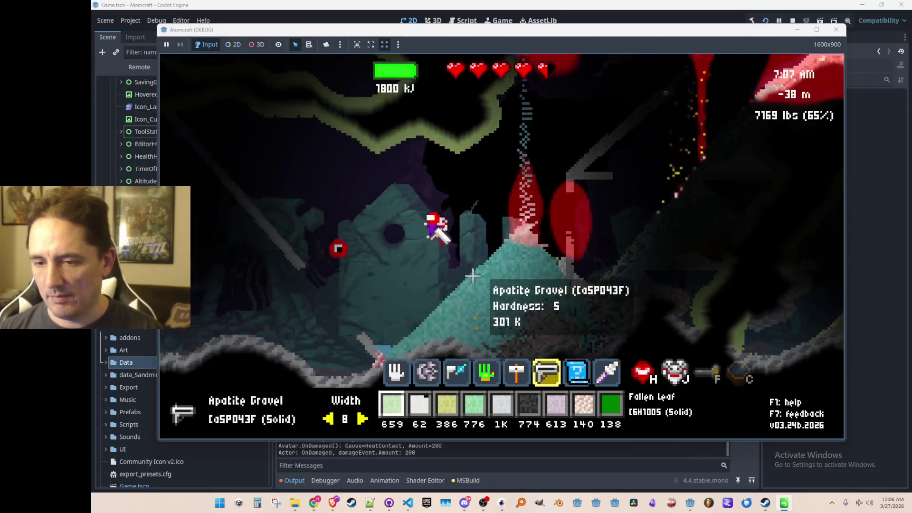
left_click(472, 265)
left_click(320, 212)
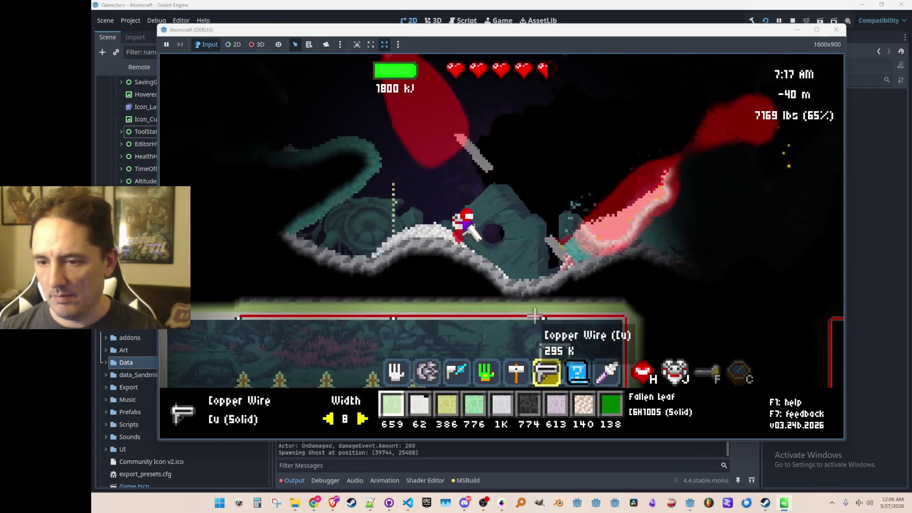
left_click(534, 316)
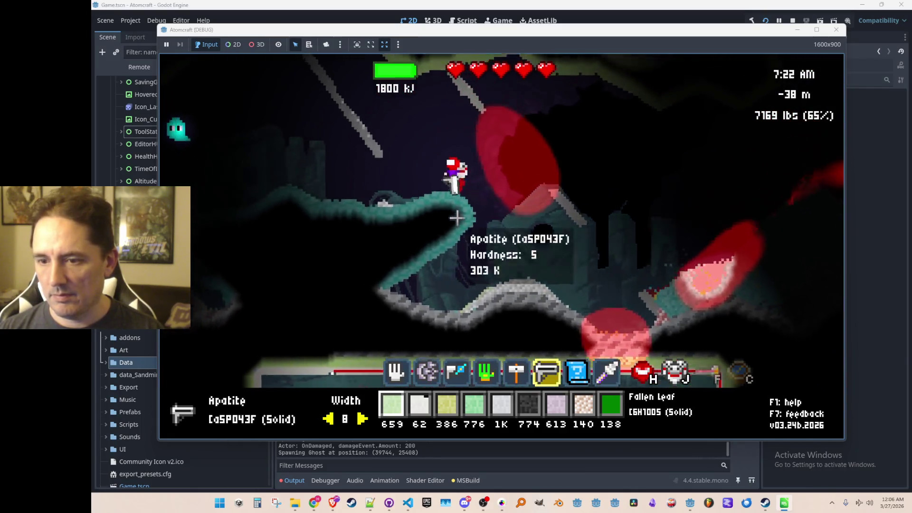
left_click(390, 204)
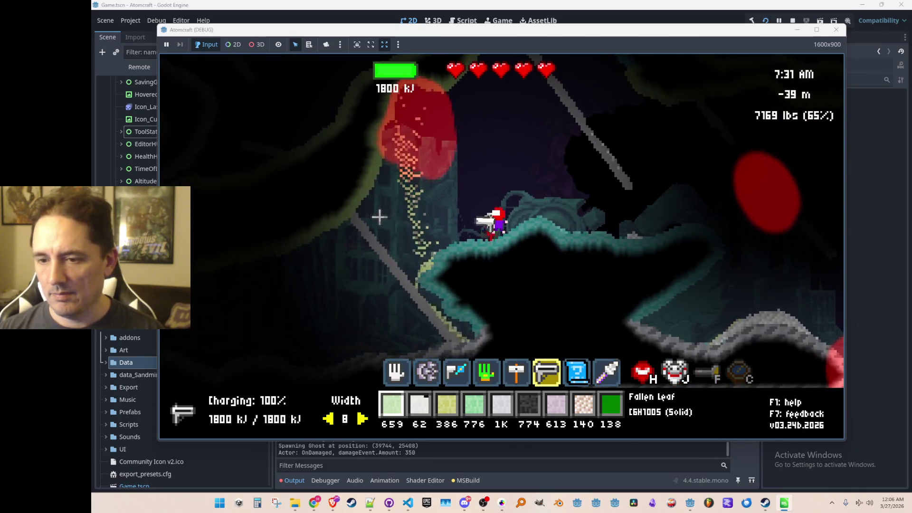
left_click(361, 239)
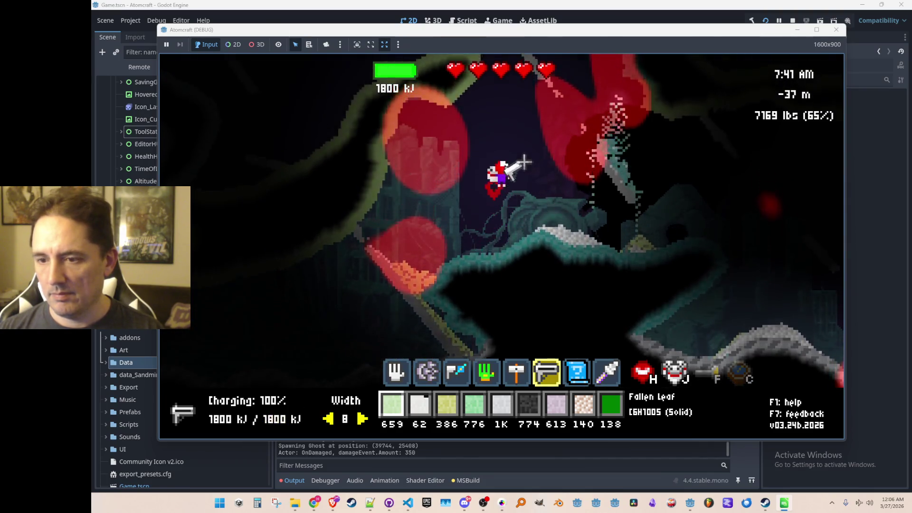
Fire the laser at red deposits and enemies while checking its energy drain
key("a")
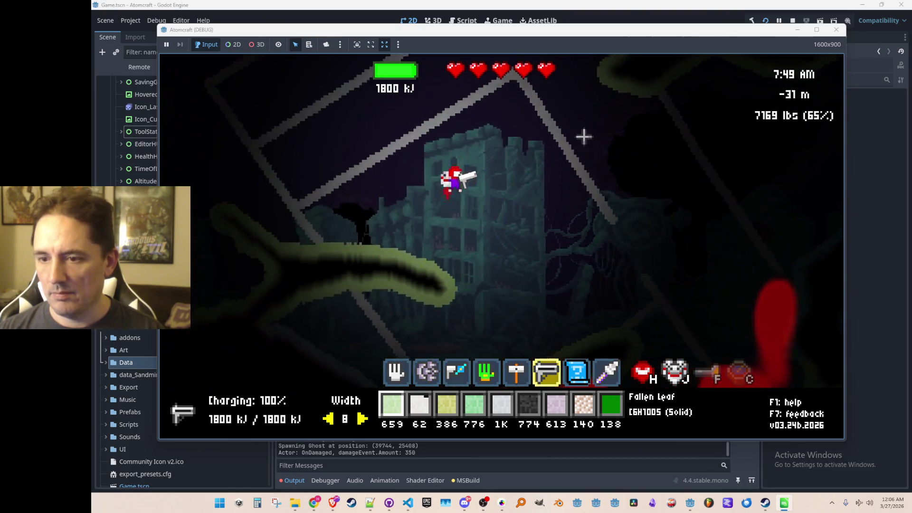
left_click(637, 166)
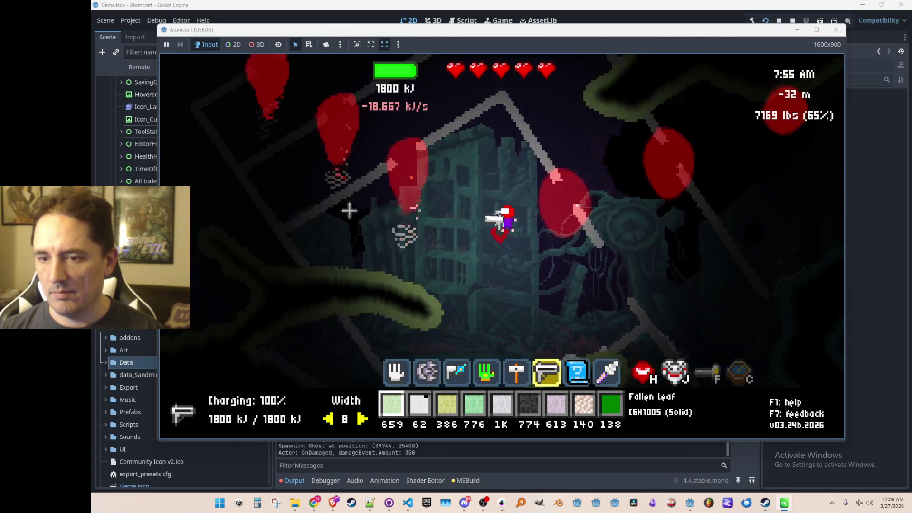
left_click(326, 202)
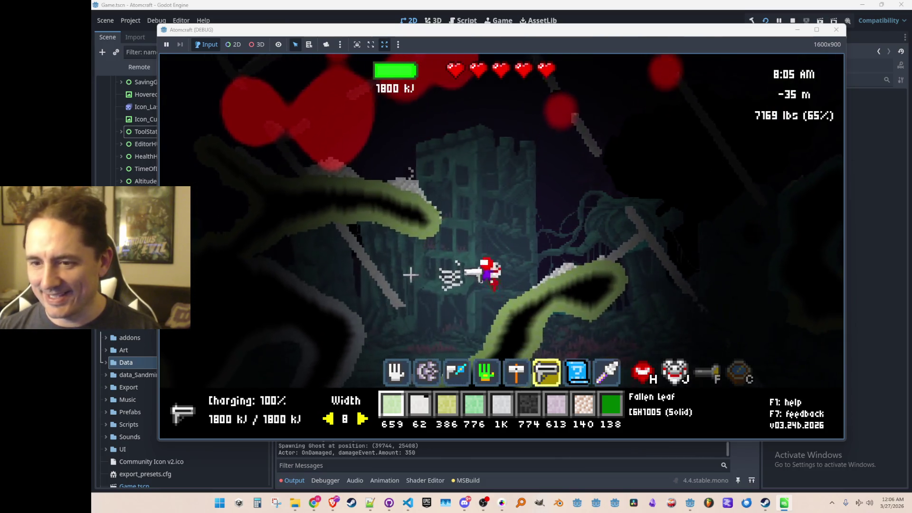
left_click(374, 259)
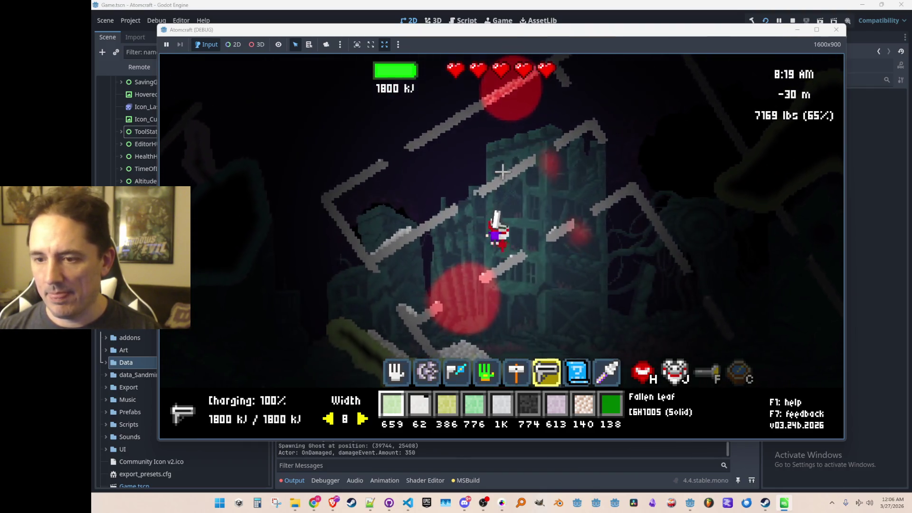
left_click(447, 180)
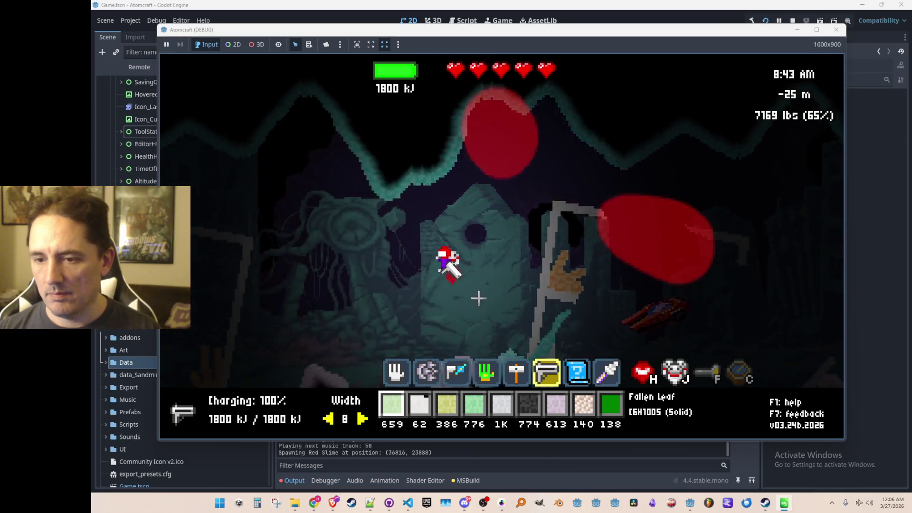
left_click_drag(397, 234, 364, 195)
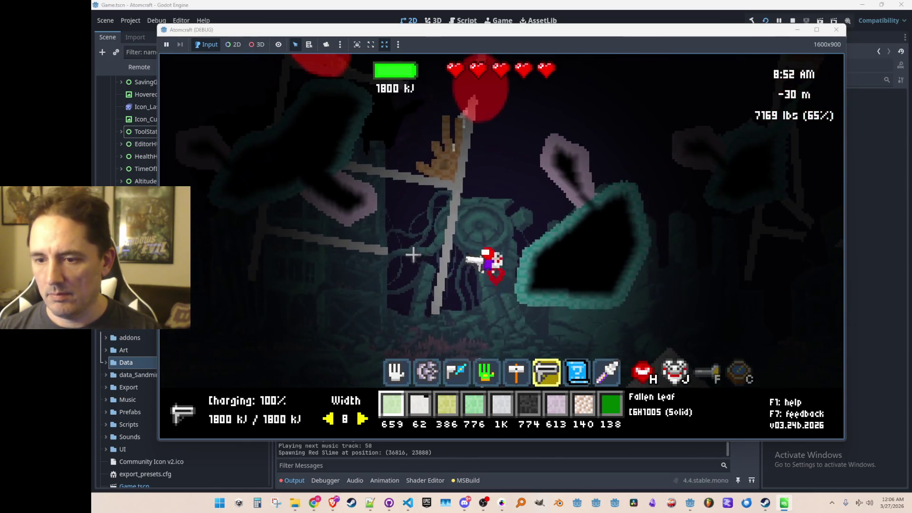
left_click_drag(413, 255, 412, 240)
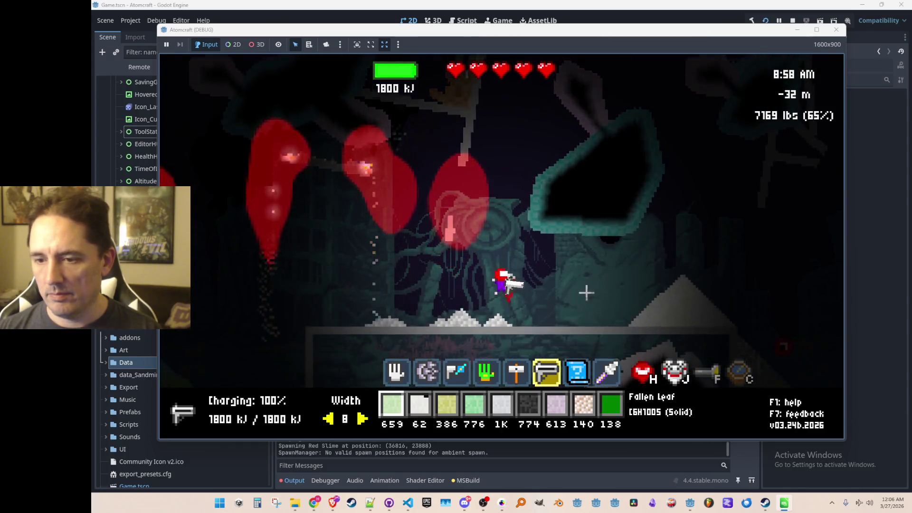
Travel left through the level, laser-blasting the ground, enemies and nearby rock
key("a")
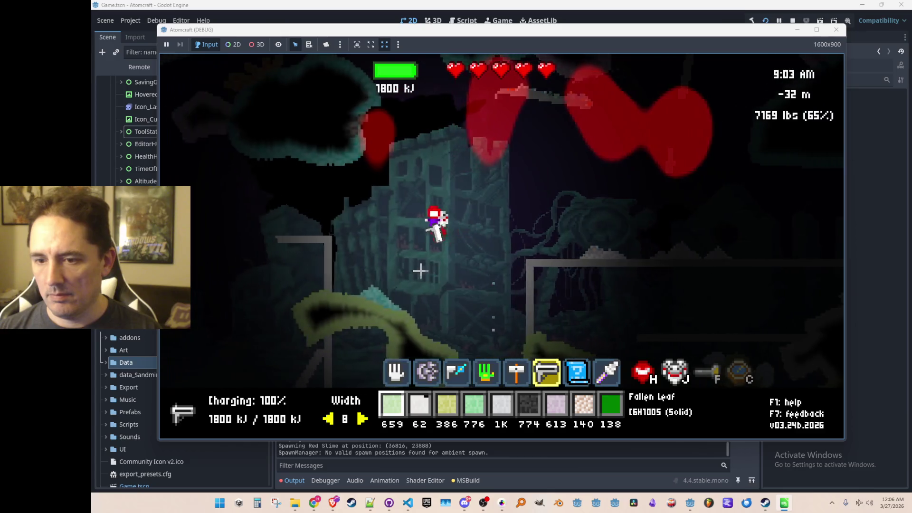
left_click_drag(360, 248, 365, 238)
mouse_move(578, 312)
left_mouse_down()
mouse_move(631, 244)
mouse_move(615, 230)
left_mouse_up()
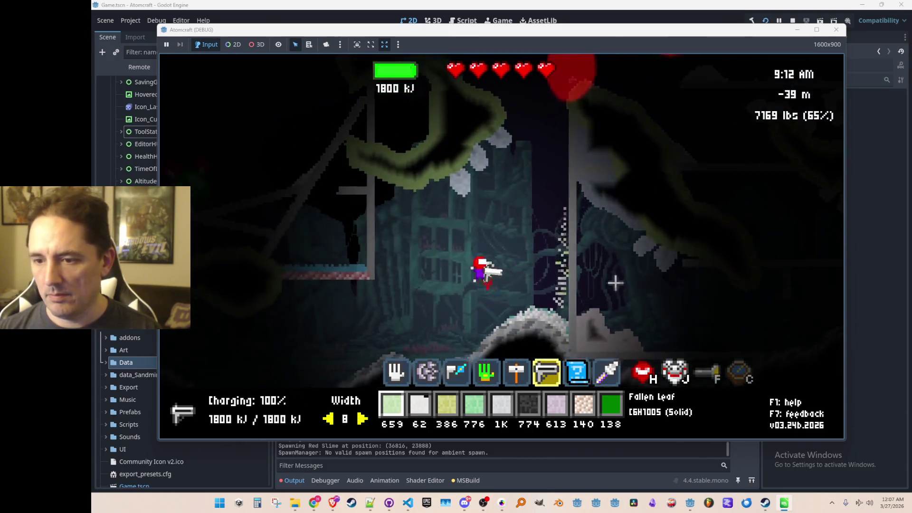
mouse_move(616, 283)
left_mouse_down()
mouse_move(634, 240)
mouse_move(622, 214)
mouse_move(523, 221)
left_mouse_up()
mouse_move(423, 228)
left_mouse_down()
mouse_move(370, 213)
mouse_move(375, 247)
left_mouse_up()
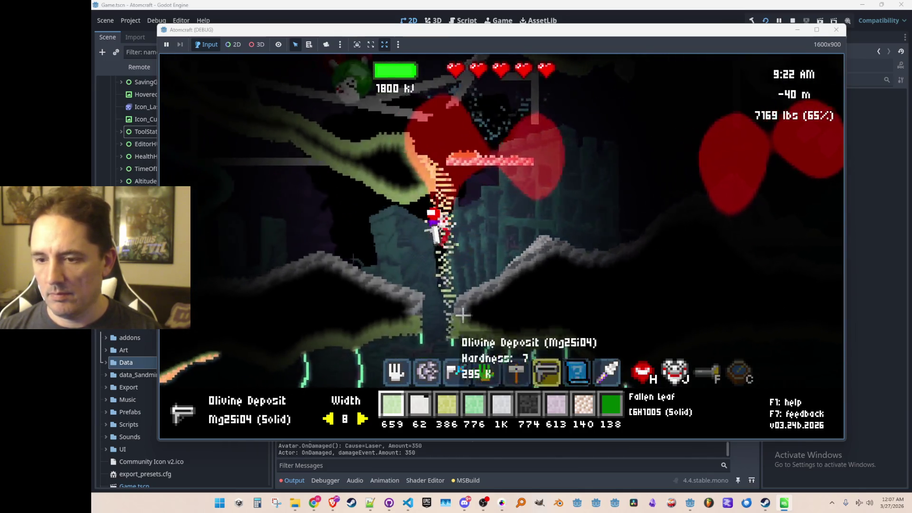
mouse_move(644, 299)
left_mouse_down()
mouse_move(611, 320)
mouse_move(450, 297)
left_mouse_up()
left_click_drag(393, 204, 377, 180)
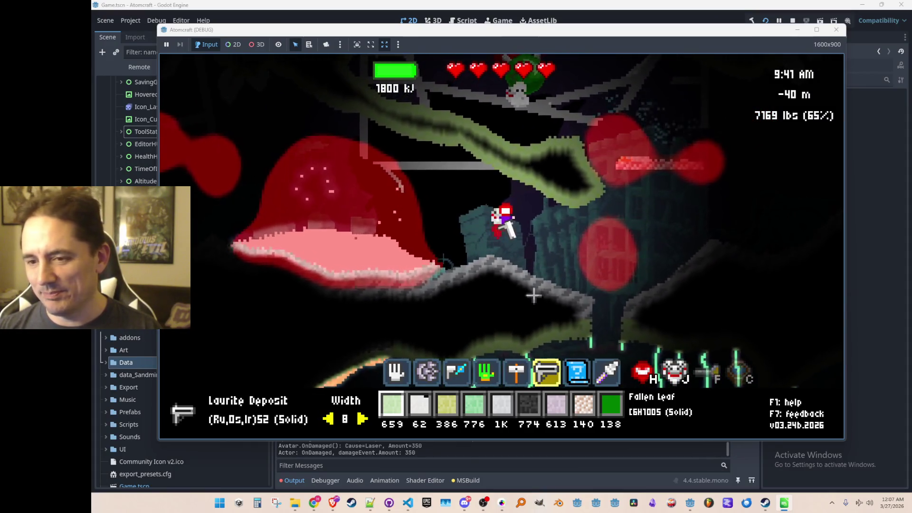
mouse_move(560, 152)
left_mouse_down()
mouse_move(583, 140)
mouse_move(527, 126)
mouse_move(585, 153)
left_mouse_up()
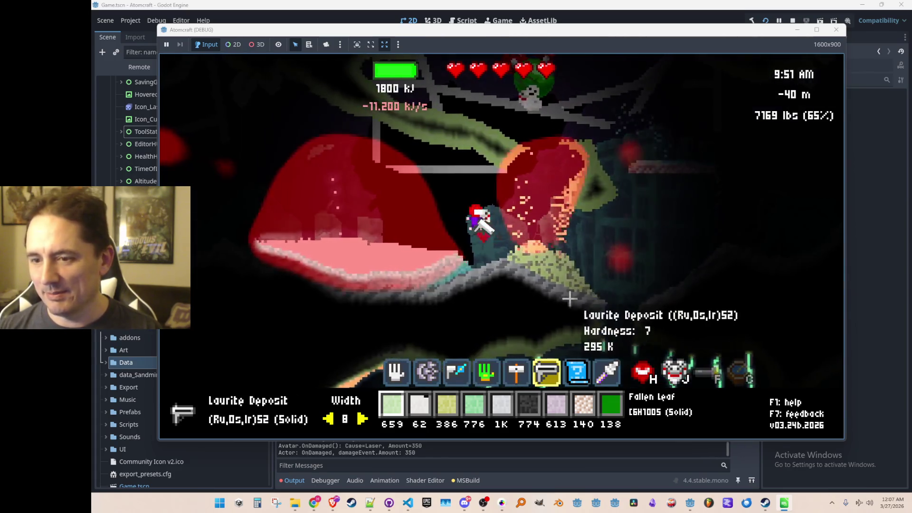
Drop into the purple cave, lasering the hanging streamer and sweeping the beam up-right
key("a")
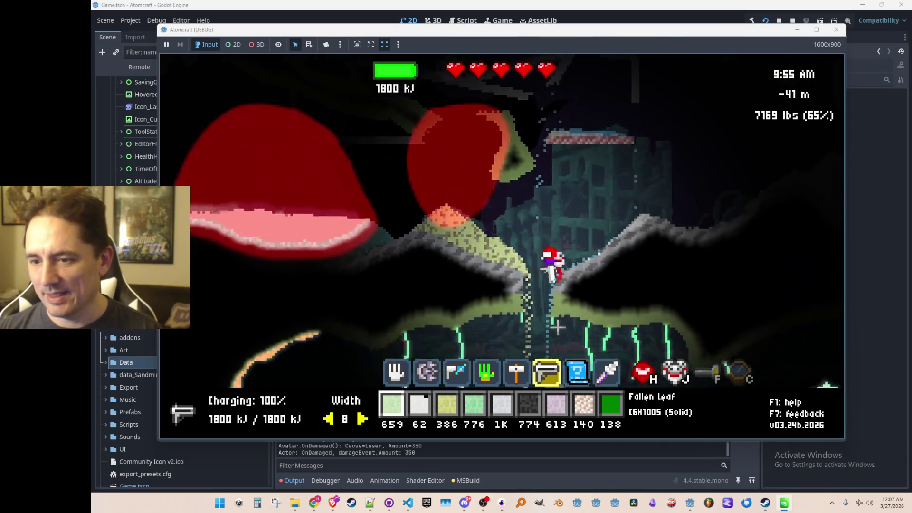
key("a")
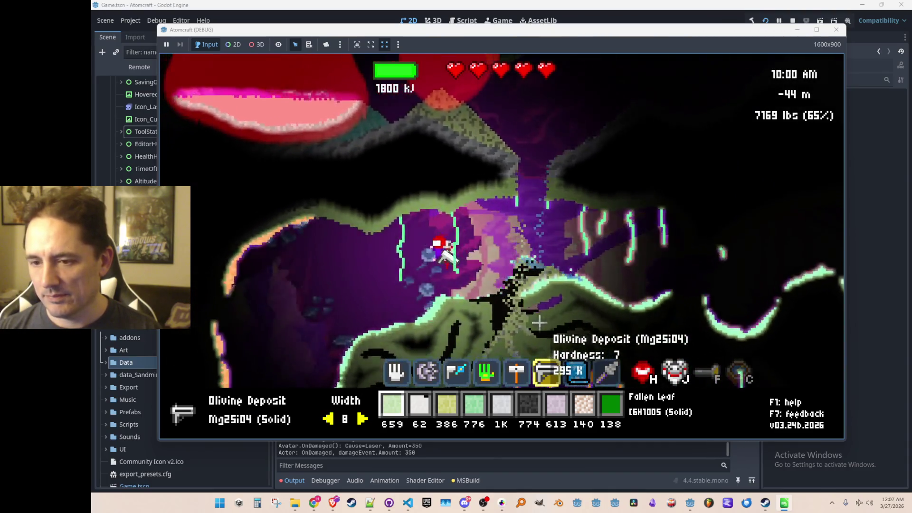
key("d")
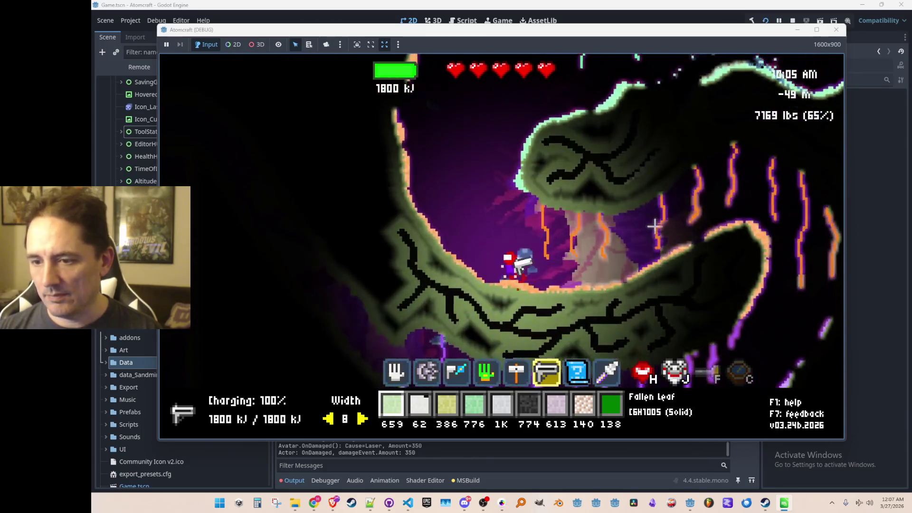
left_click(673, 224)
key("d")
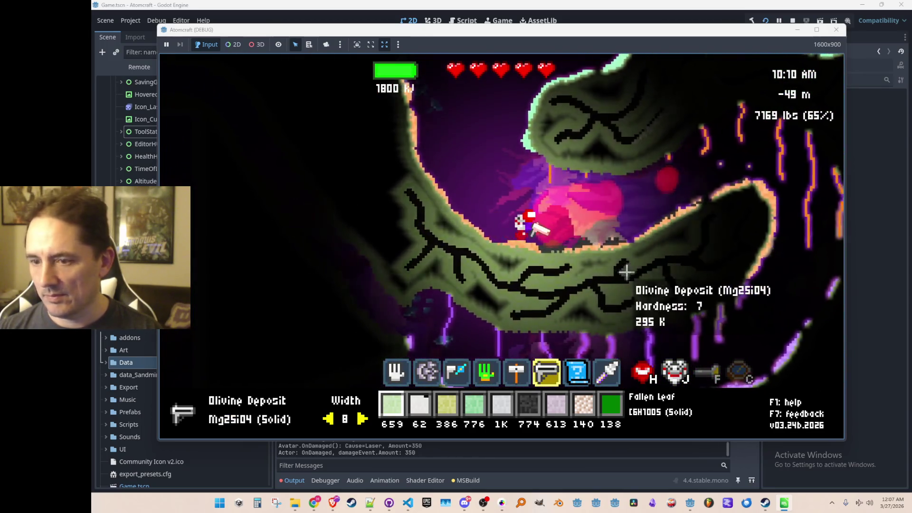
key("a")
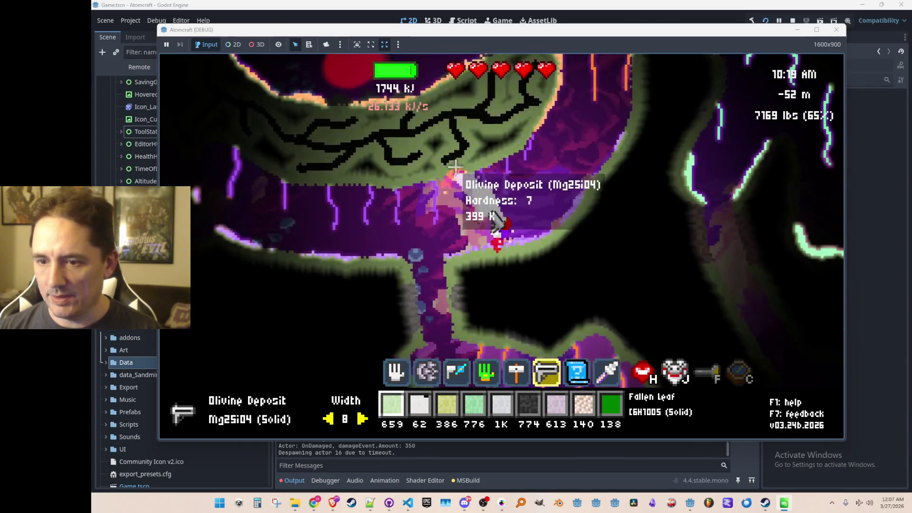
left_click(513, 204)
left_click_drag(542, 209, 521, 123)
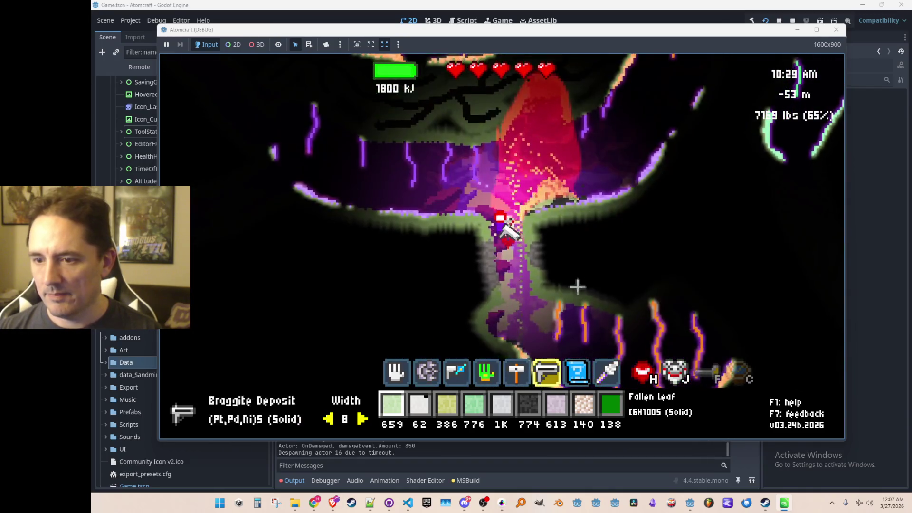
Descend the purple shaft, switch to the drill, and mine away the gravel slope to 7689 lbs
key("a")
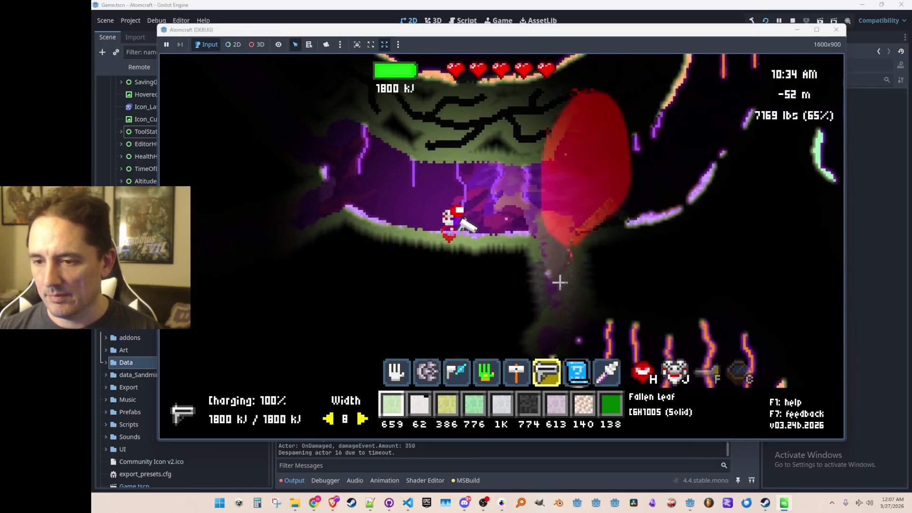
key("d")
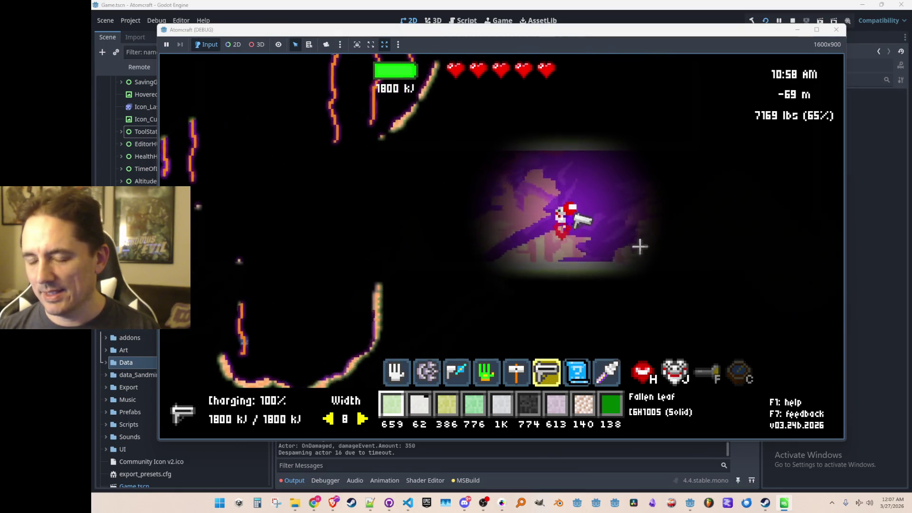
key("d")
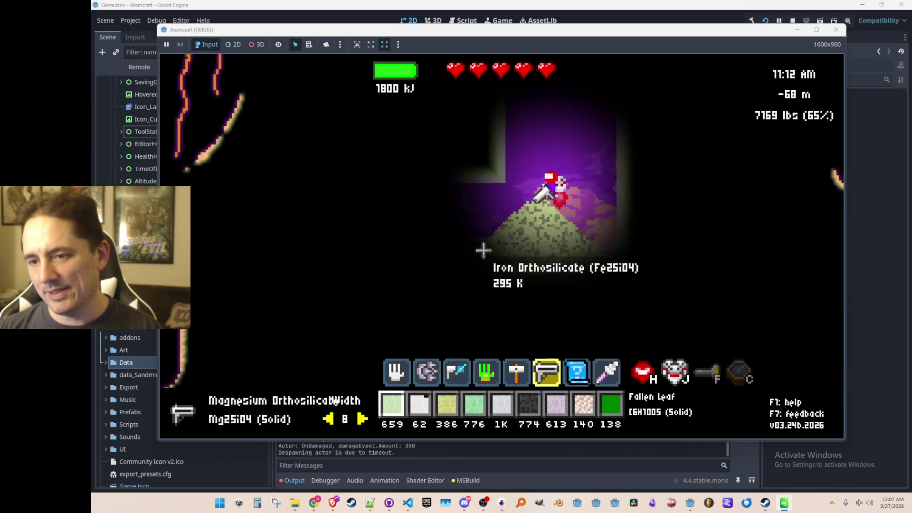
key("a")
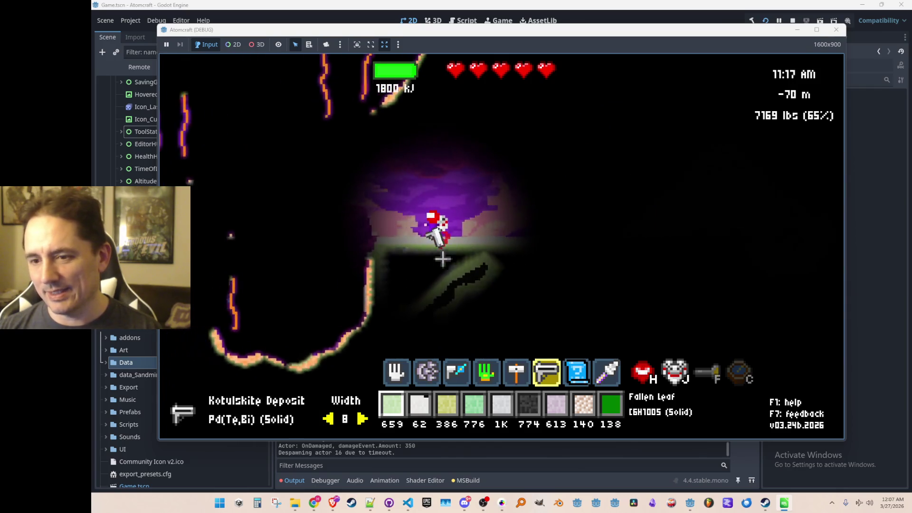
mouse_move(458, 288)
left_mouse_down()
mouse_move(558, 291)
mouse_move(570, 280)
mouse_move(490, 278)
mouse_move(601, 262)
mouse_move(577, 236)
mouse_move(621, 200)
mouse_move(613, 254)
left_mouse_up()
key("d")
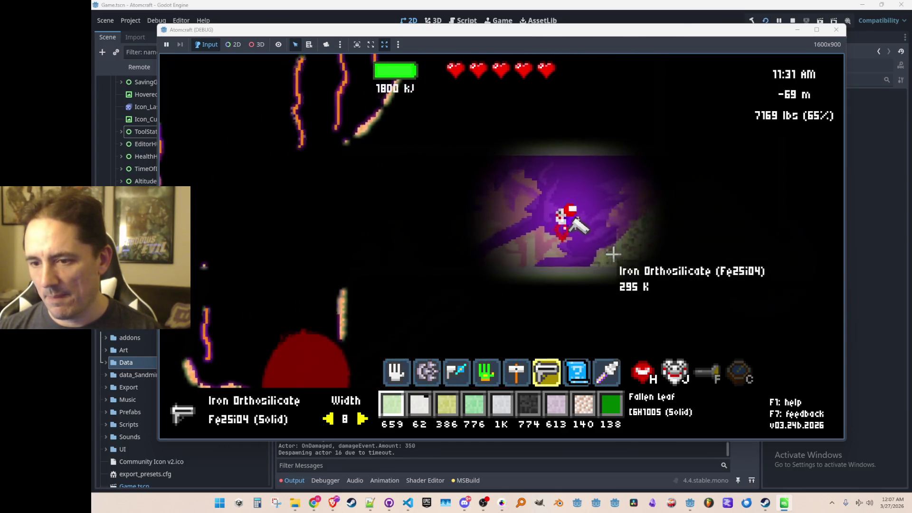
key("2")
mouse_move(486, 312)
left_mouse_down()
mouse_move(506, 336)
mouse_move(589, 274)
left_mouse_up()
scroll(587, 280, "up", 4)
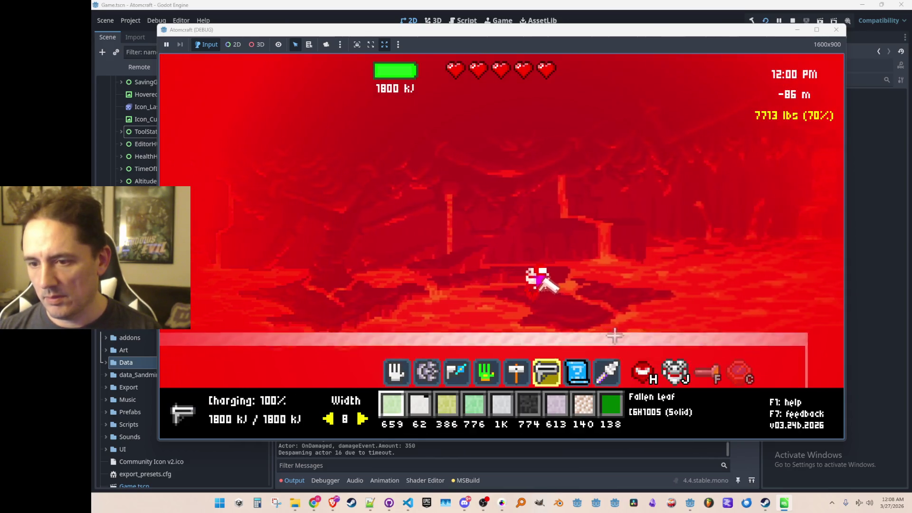
Laser the rock column into Molten Alumina across the cavern, then stop the game
left_click(621, 299)
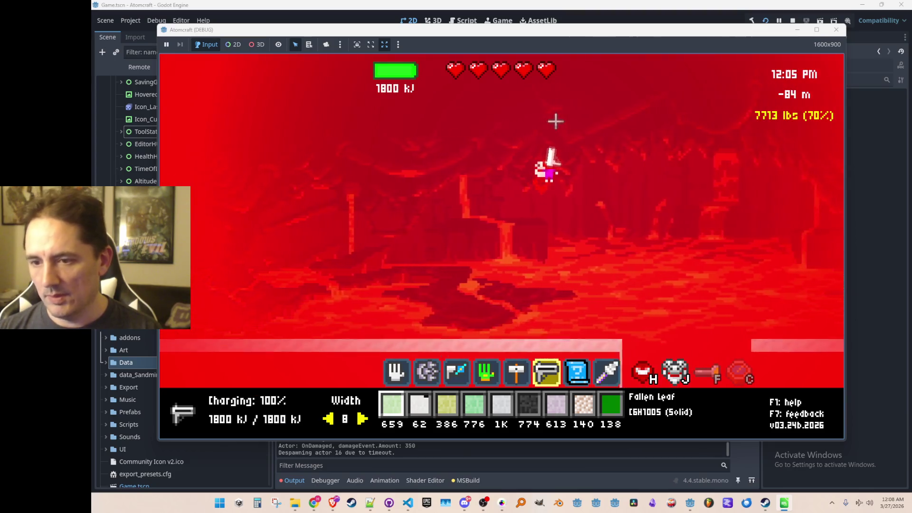
mouse_move(615, 85)
left_mouse_down()
mouse_move(627, 97)
mouse_move(626, 124)
left_mouse_up()
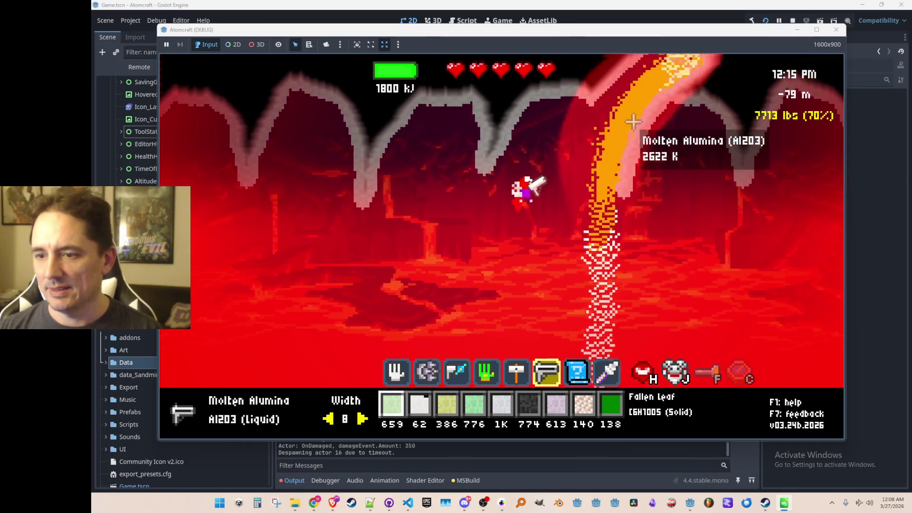
mouse_move(451, 119)
left_mouse_down()
mouse_move(421, 118)
mouse_move(364, 90)
mouse_move(401, 105)
mouse_move(443, 218)
left_mouse_up()
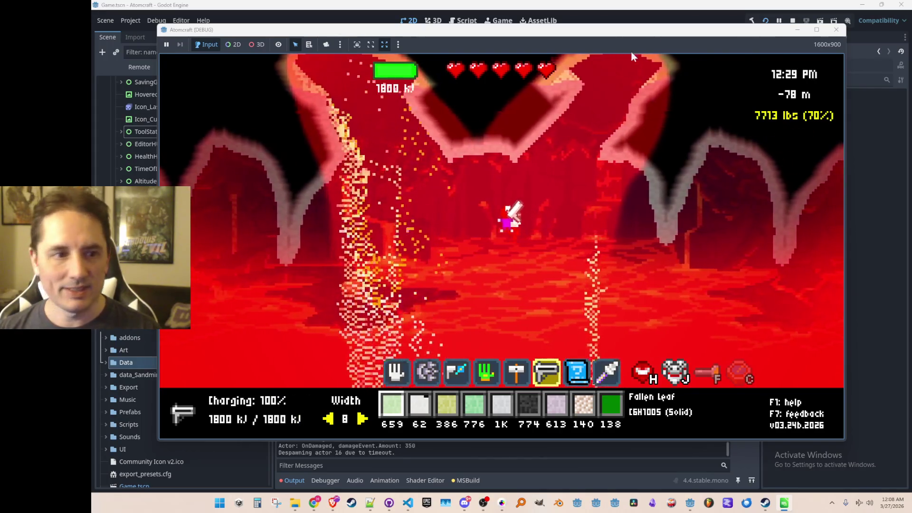
left_click(792, 21)
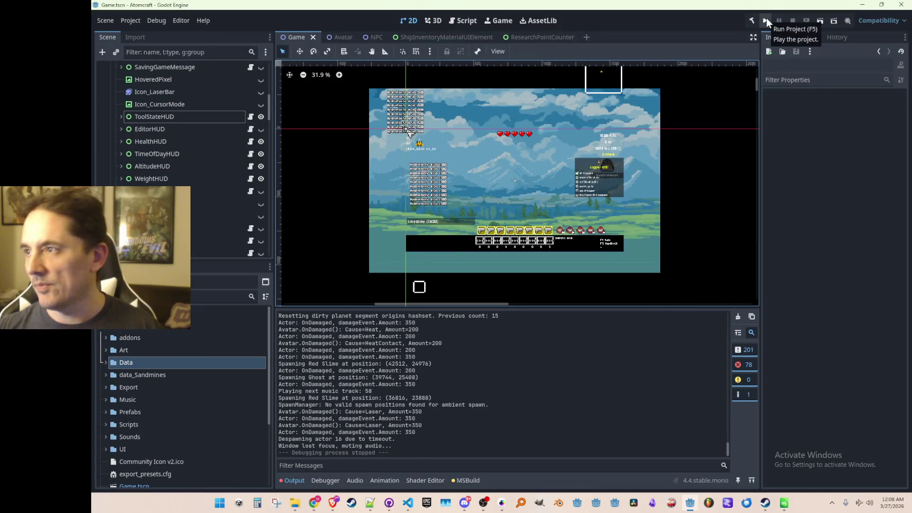
Relaunch the project and open the game's audio settings
left_click(767, 21)
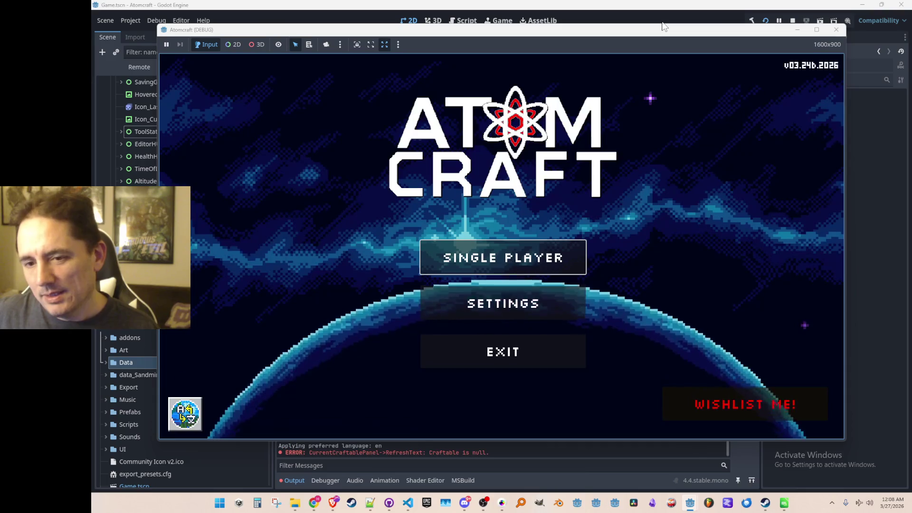
left_click(476, 307)
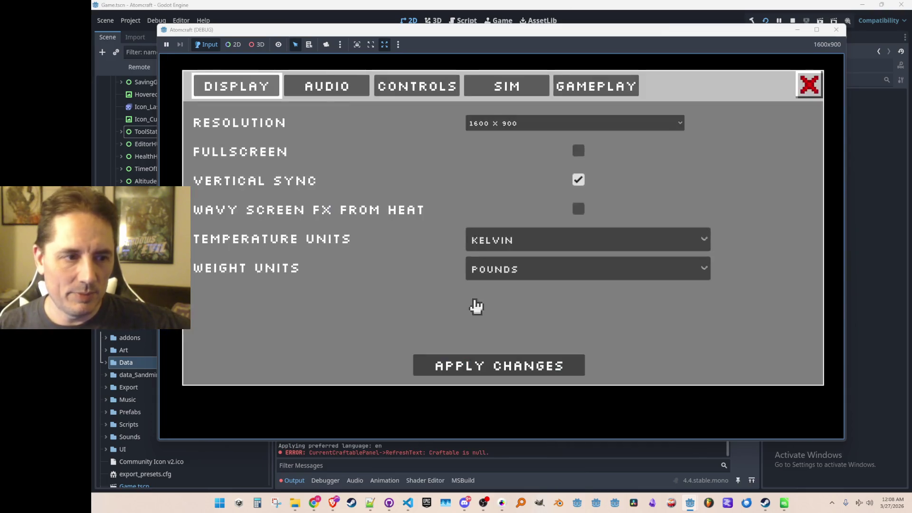
left_click(321, 90)
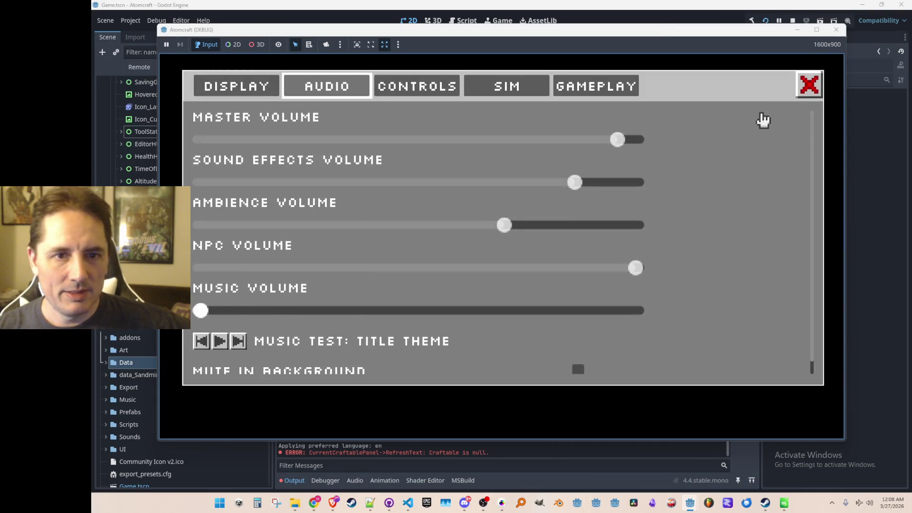
Close the settings, start Single Player and load the saved profile
left_click(812, 88)
left_click(489, 260)
left_click(480, 193)
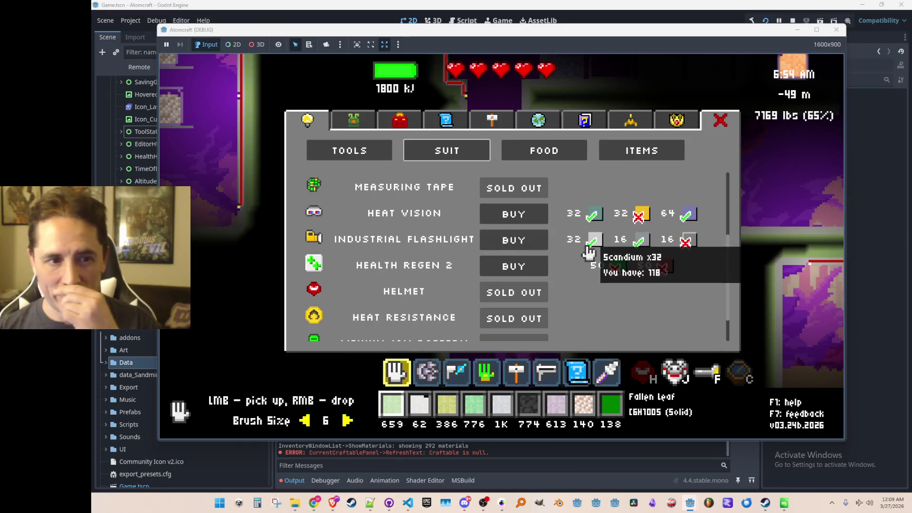
Cycle through the drill and hand tools, then buy Industrial Flashlight in the upgrade shop
key("Escape")
key("2")
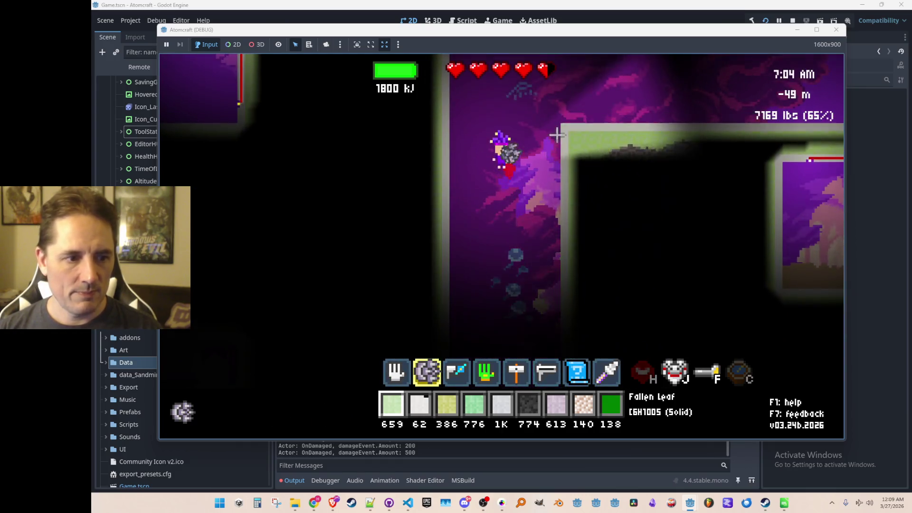
key("1")
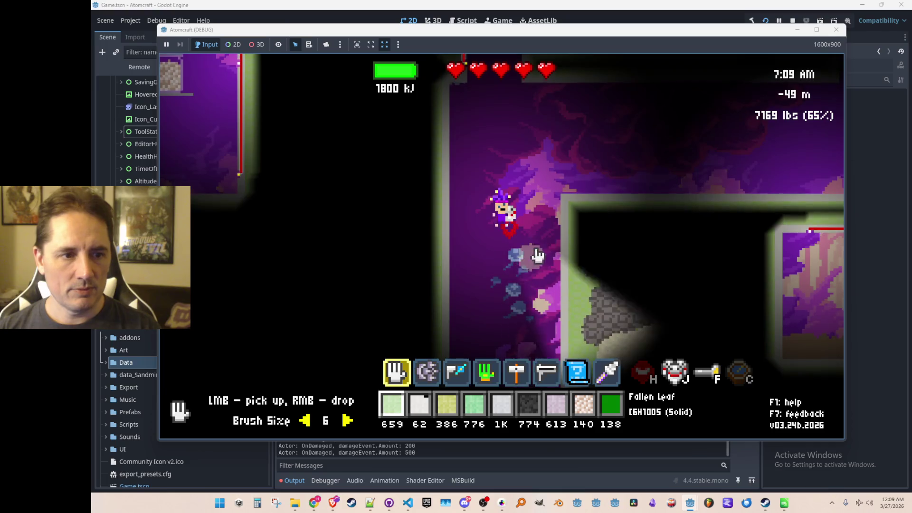
key("e")
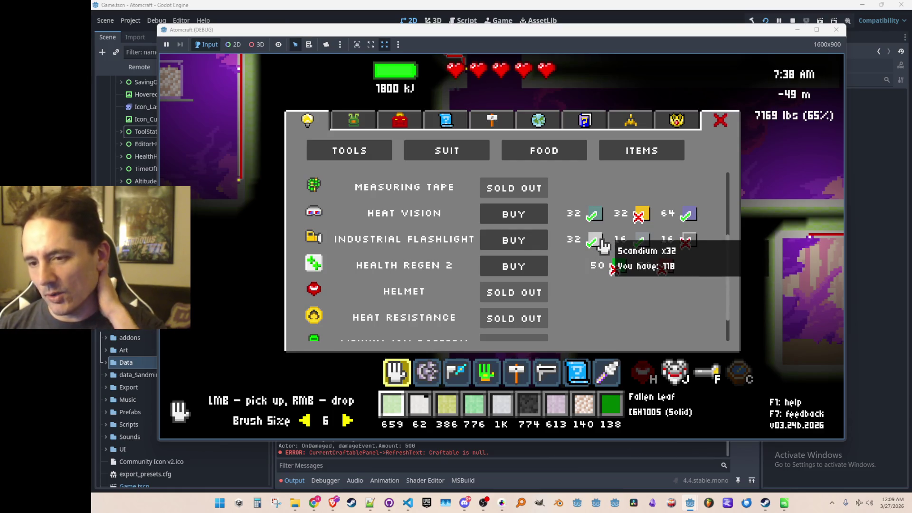
left_click(530, 240)
key("Escape")
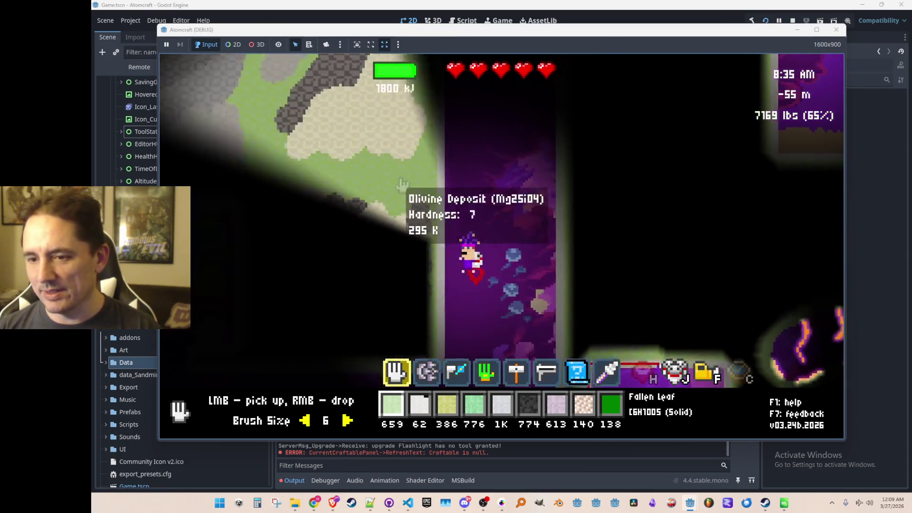
Fly the player around the cave with W, A and D to test the flashlight
key("d")
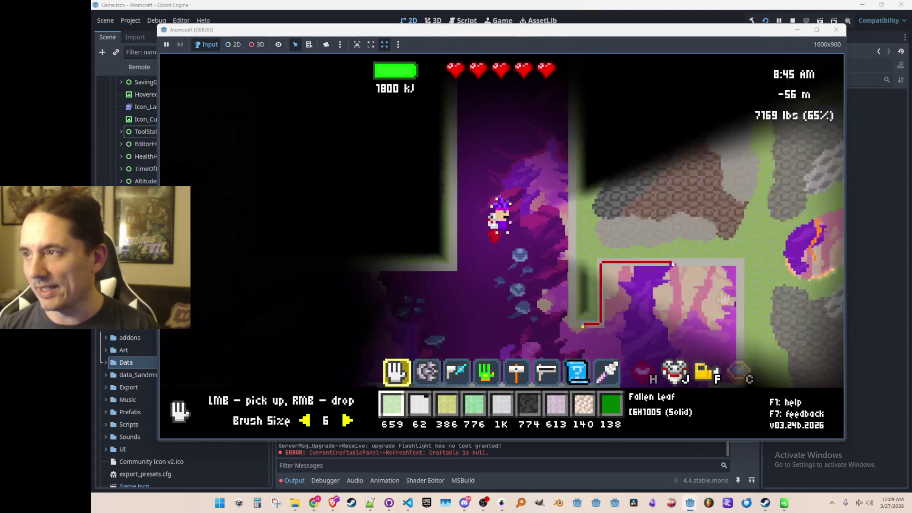
key("w")
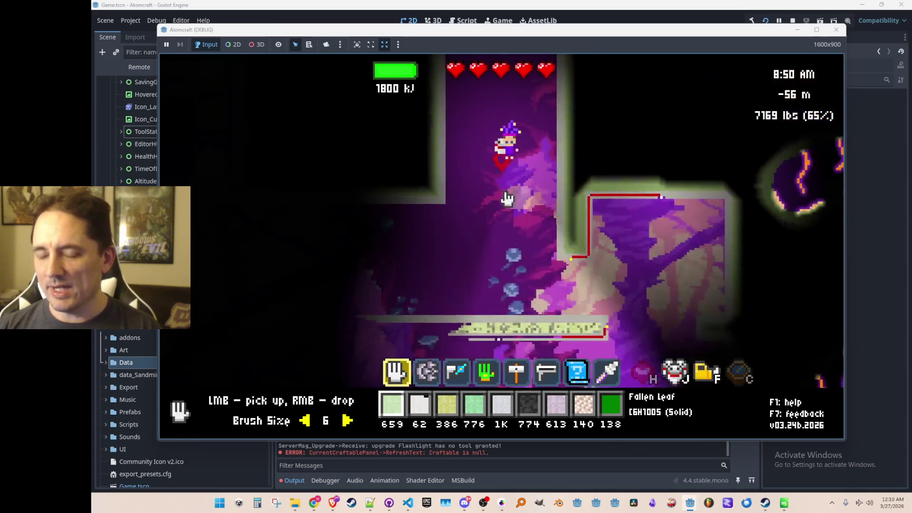
key("w")
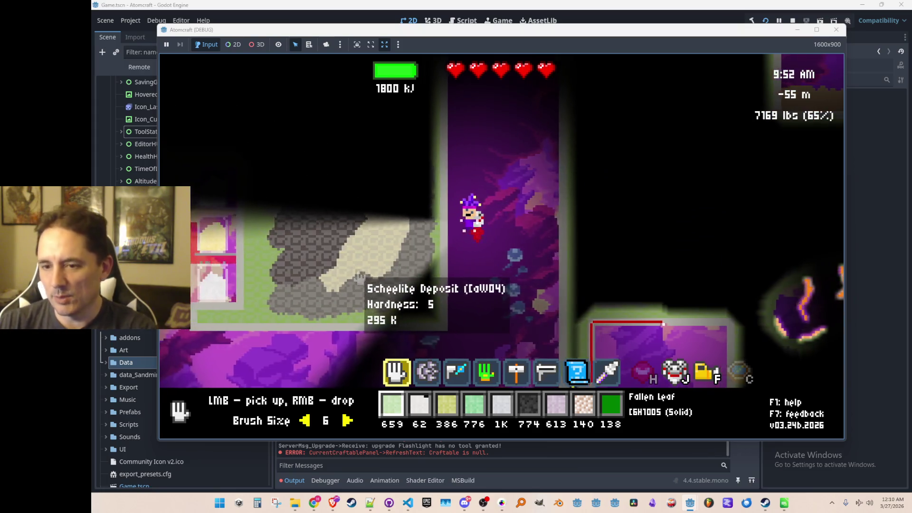
key("w")
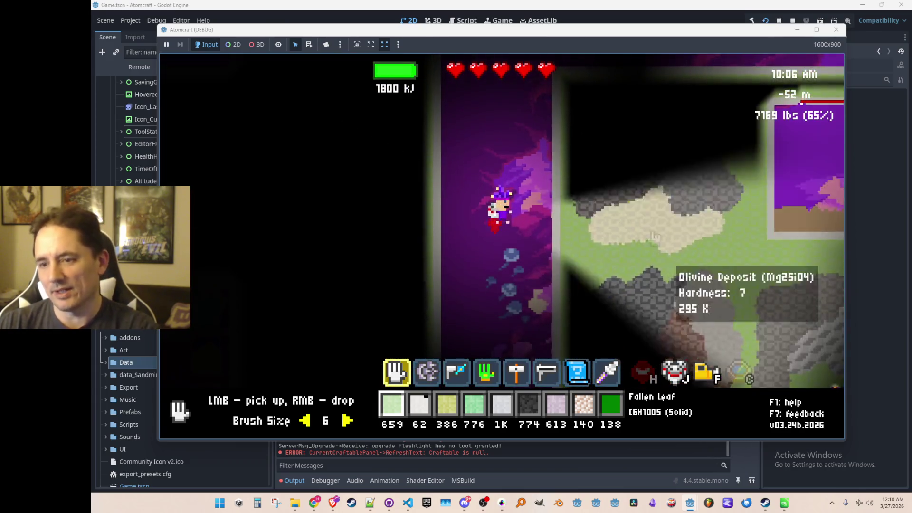
key("w")
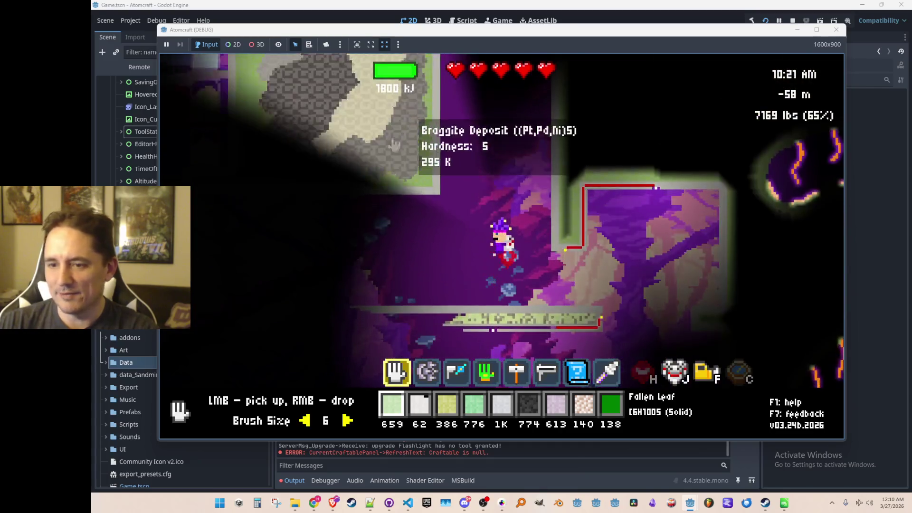
key("a")
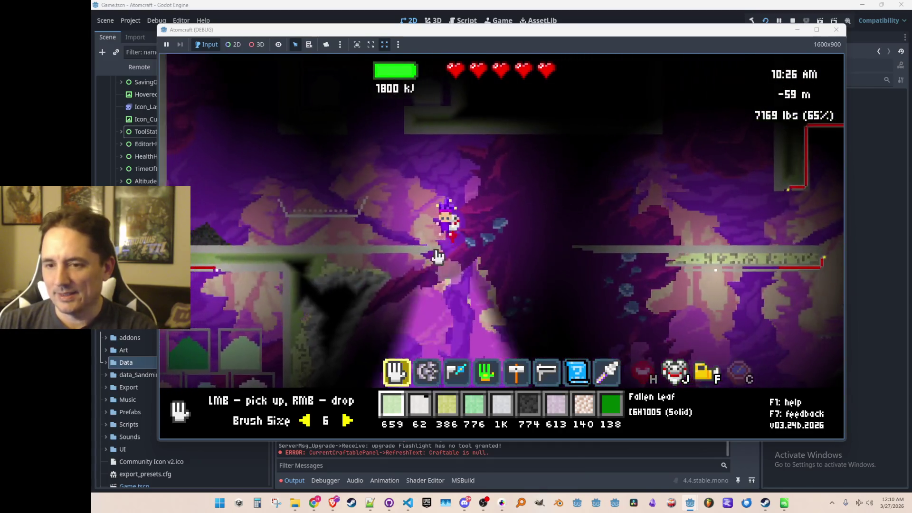
key("a")
key("w")
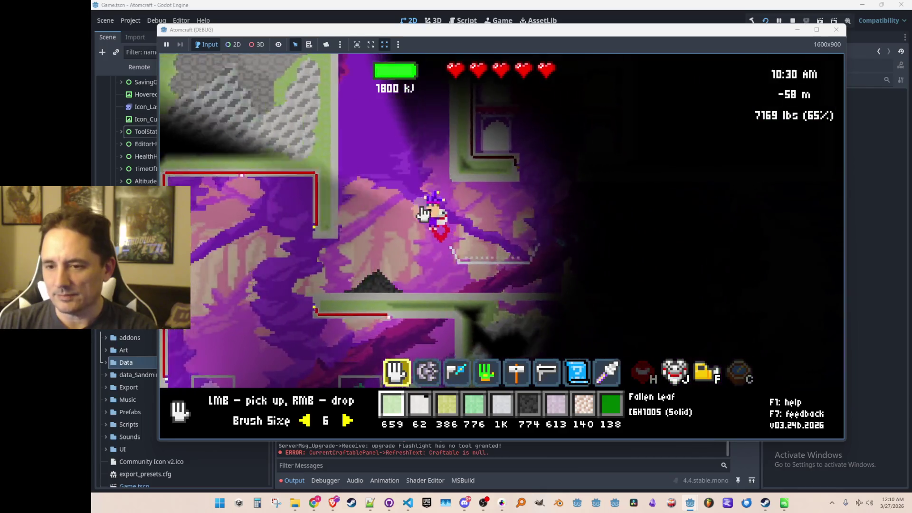
Climb and drop across the ledges, then stop the debug run
key("d")
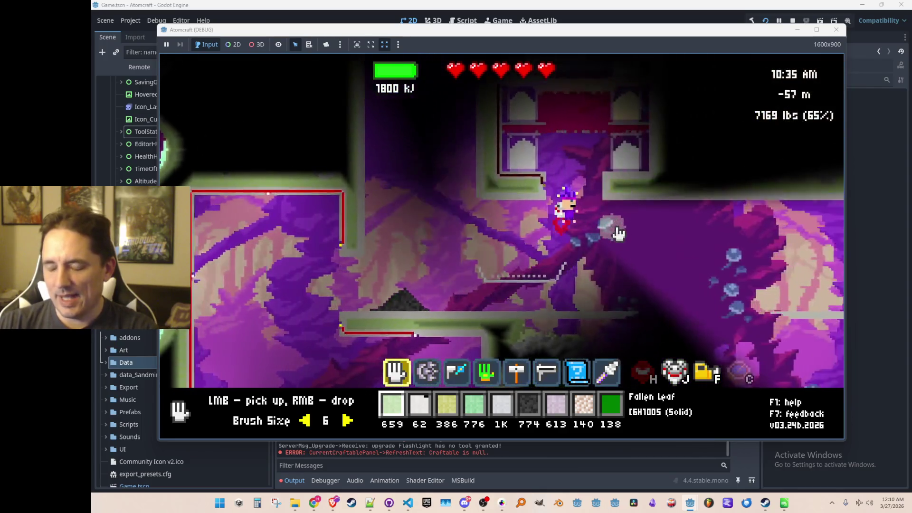
key("a")
key("w")
key("d")
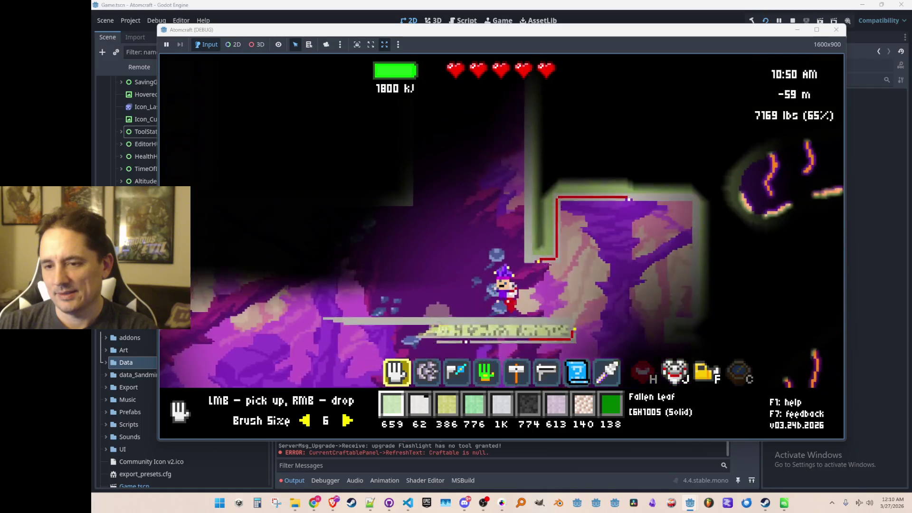
key("a")
key("w")
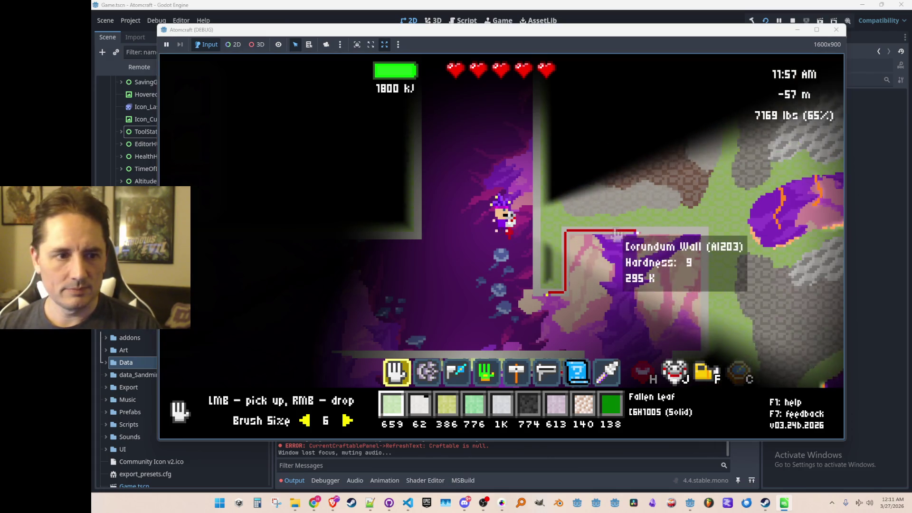
left_click(475, 178)
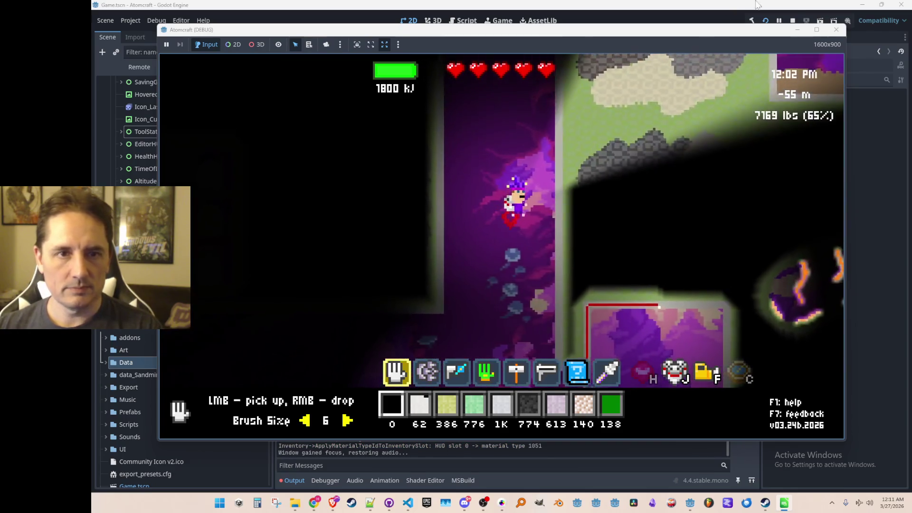
left_click(792, 22)
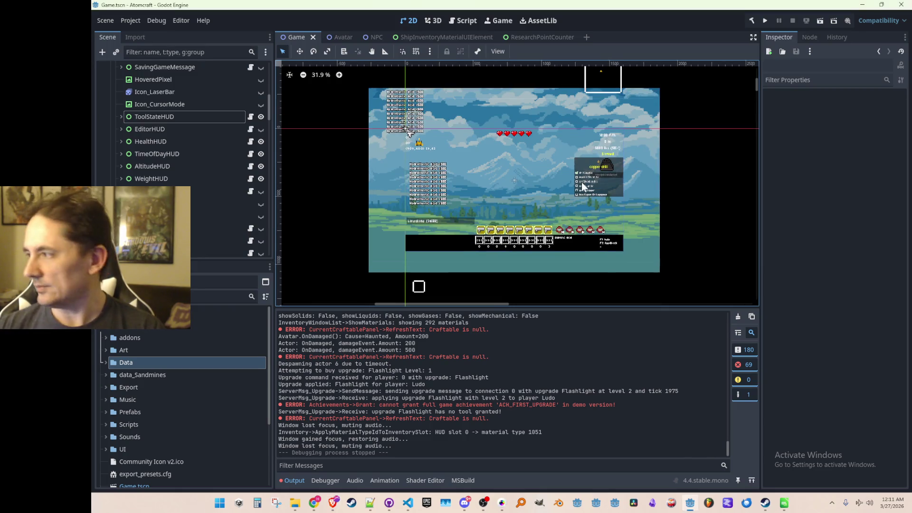
Save the Godot scene and switch over to Pro Motion NG
key("ctrl+s")
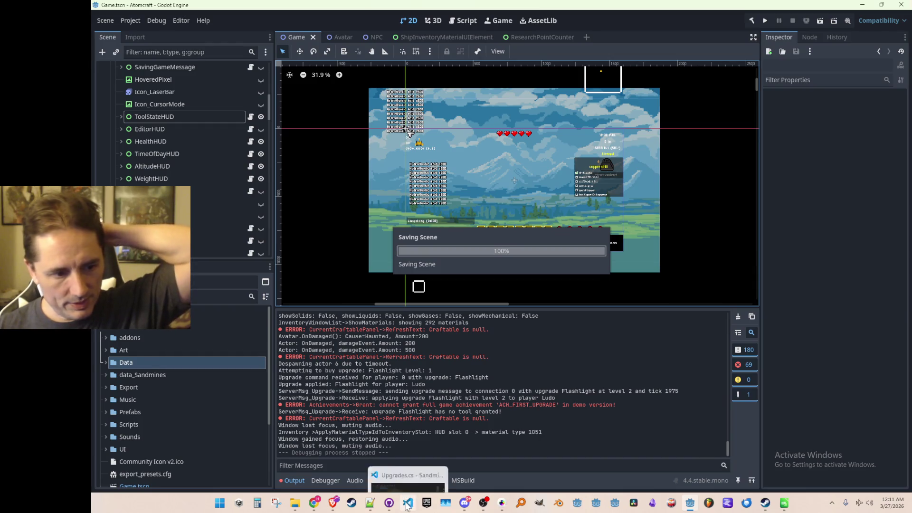
left_click(407, 505)
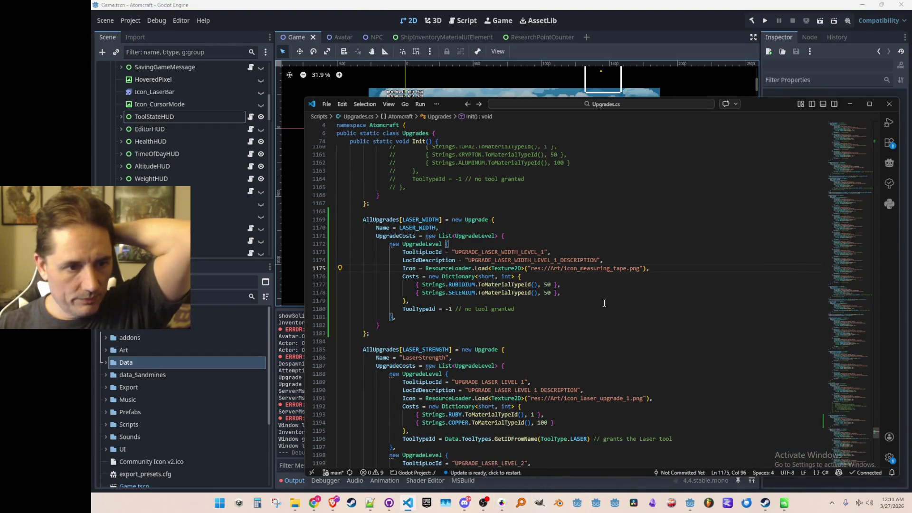
left_click(501, 504)
Zoom around big_spritesheet_1.png to look for a laser icon to adapt
scroll(504, 240, "down", 3)
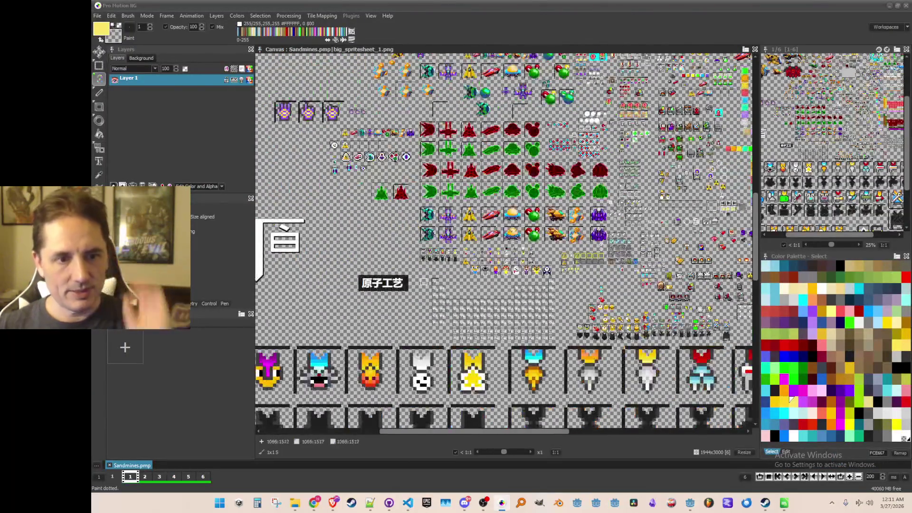
scroll(584, 194, "up", 5)
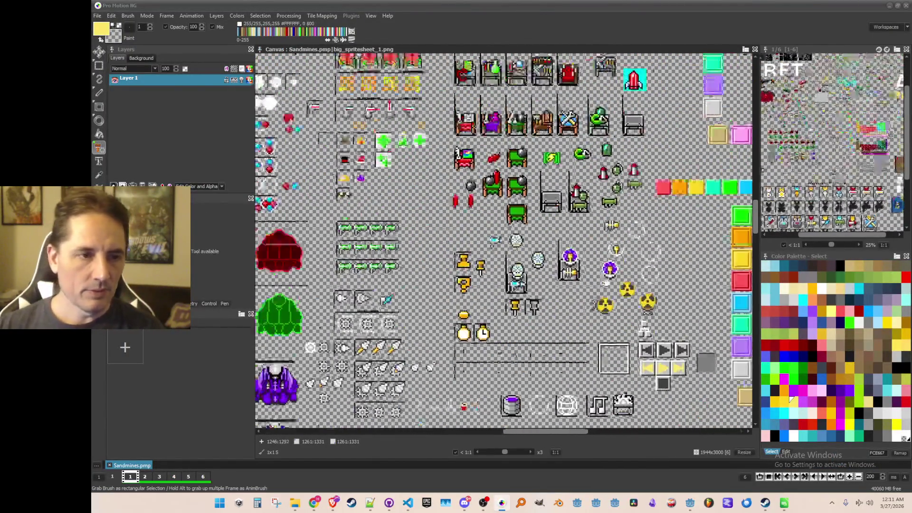
scroll(567, 198, "down", 1)
scroll(565, 192, "up", 6)
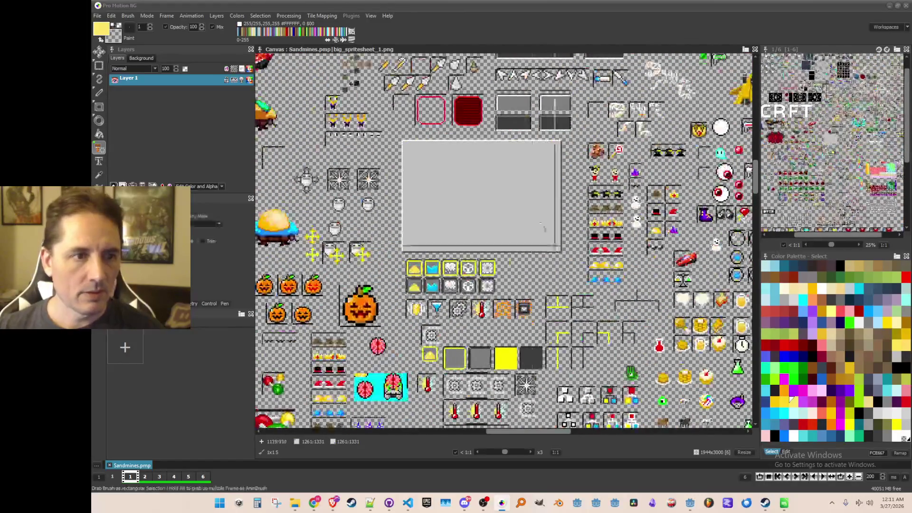
scroll(562, 186, "down", 1)
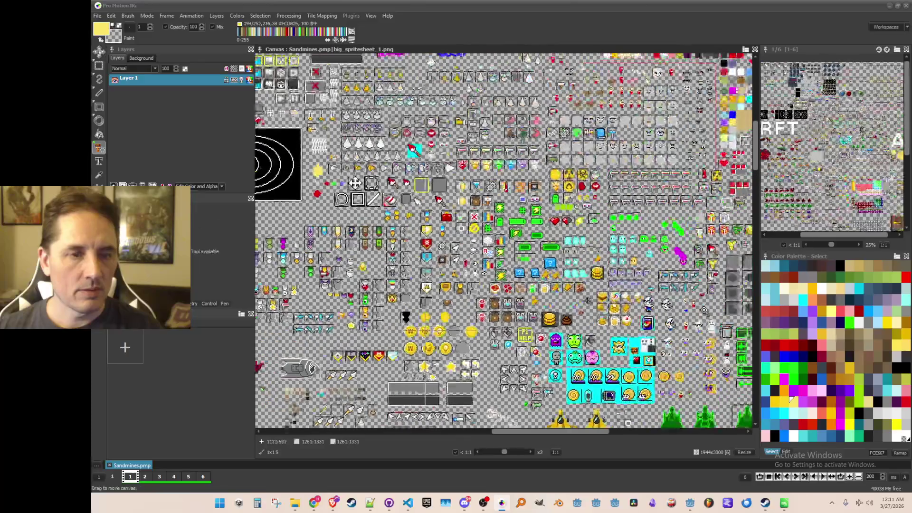
scroll(484, 291, "up", 1)
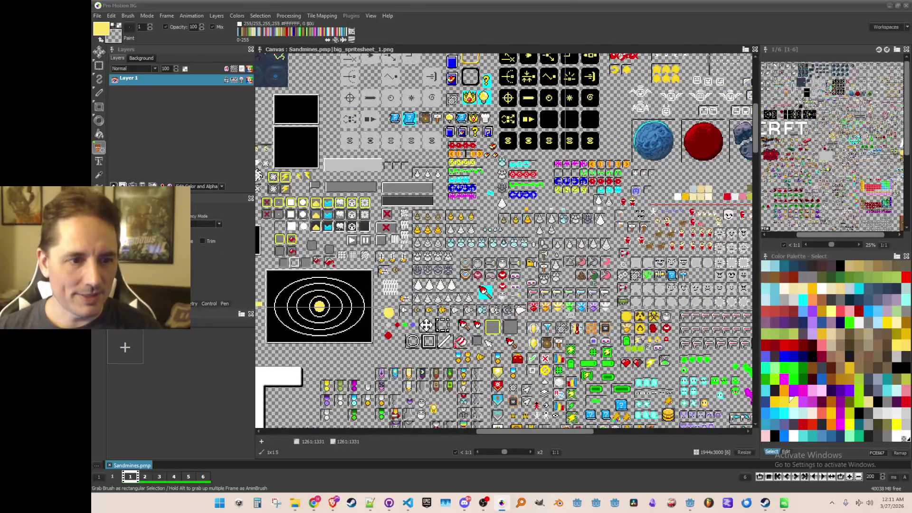
scroll(568, 306, "up", 5)
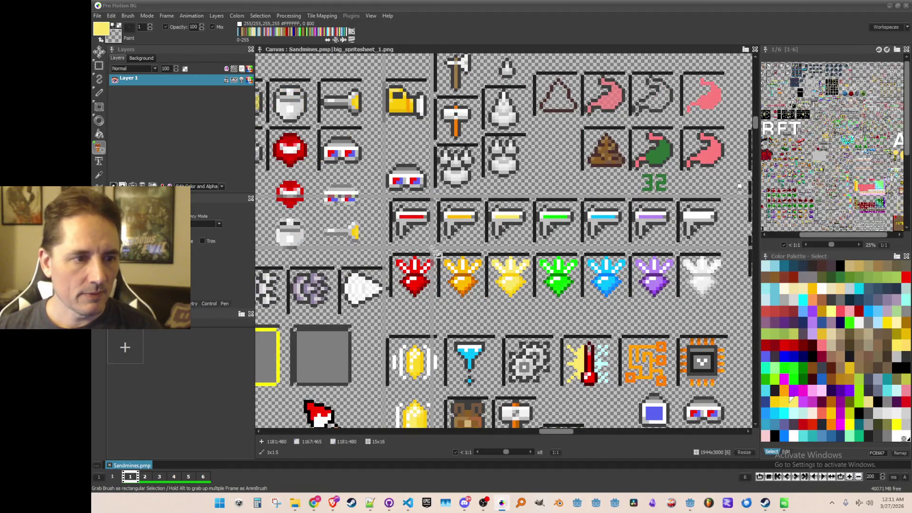
scroll(442, 250, "down", 5)
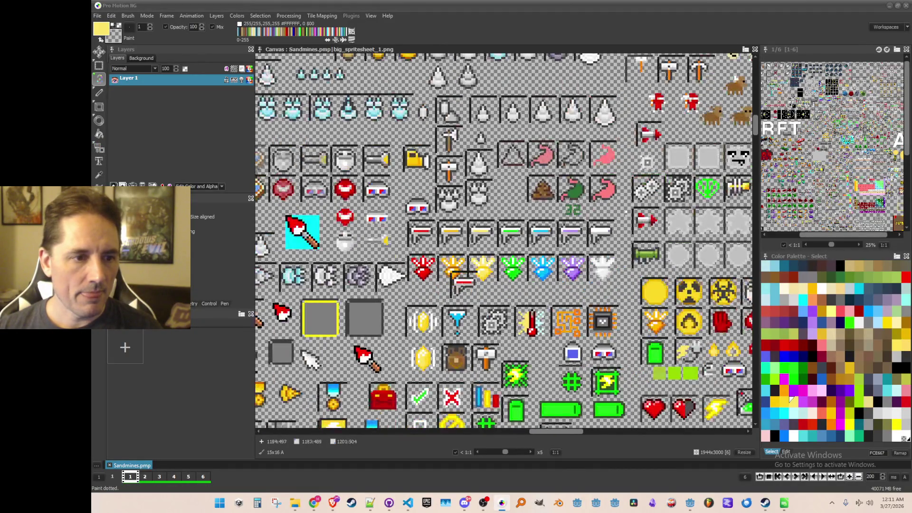
scroll(536, 291, "up", 1)
scroll(536, 291, "down", 1)
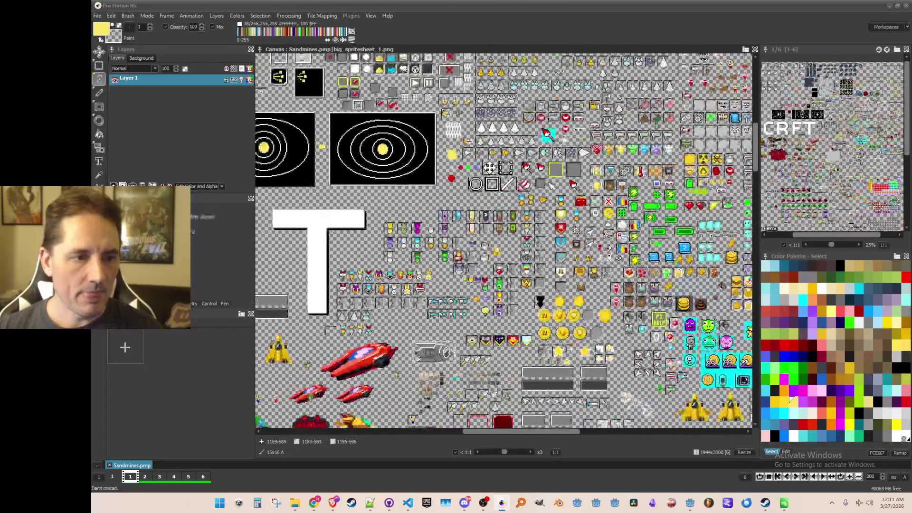
scroll(402, 201, "up", 2)
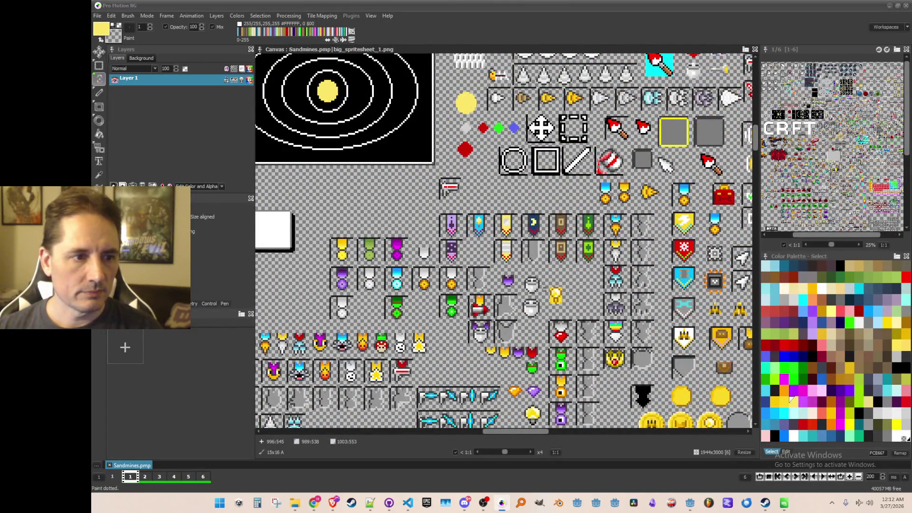
scroll(458, 185, "up", 5)
Lengthen the red blade with a grabbed sword piece and sample the laser's red
key("b")
mouse_move(442, 198)
left_mouse_down()
mouse_move(499, 266)
mouse_move(491, 263)
left_mouse_up()
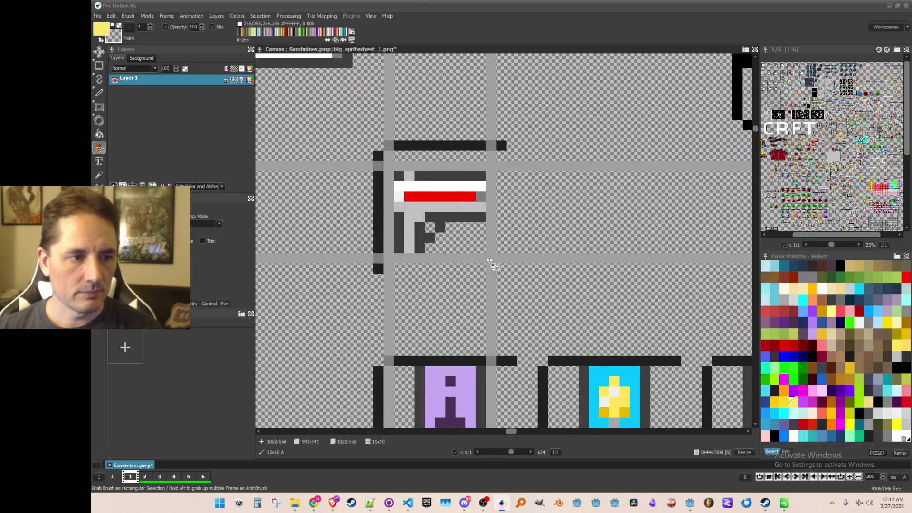
left_click(479, 199)
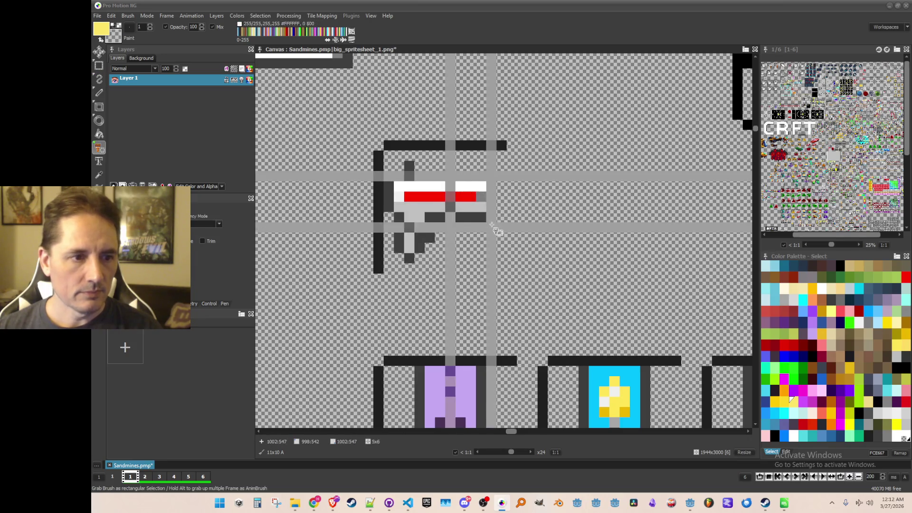
key("d")
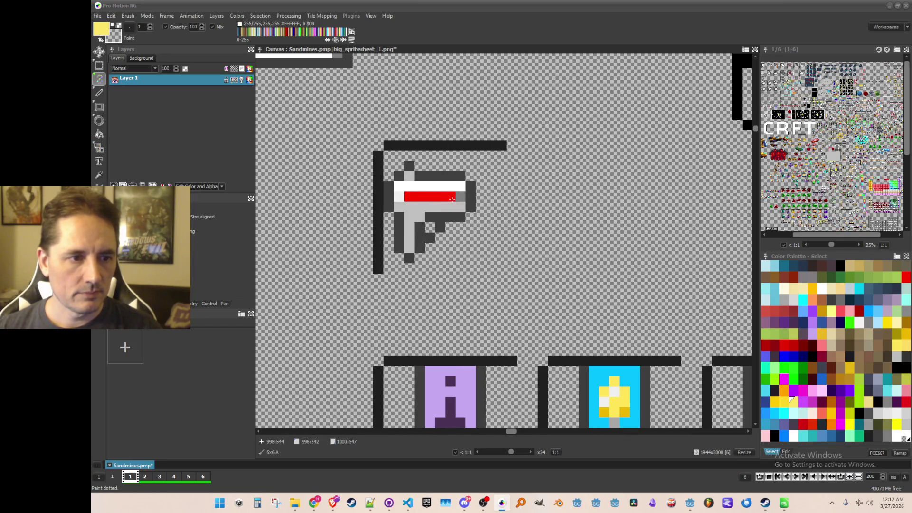
key("b")
key("comma")
left_click(443, 196)
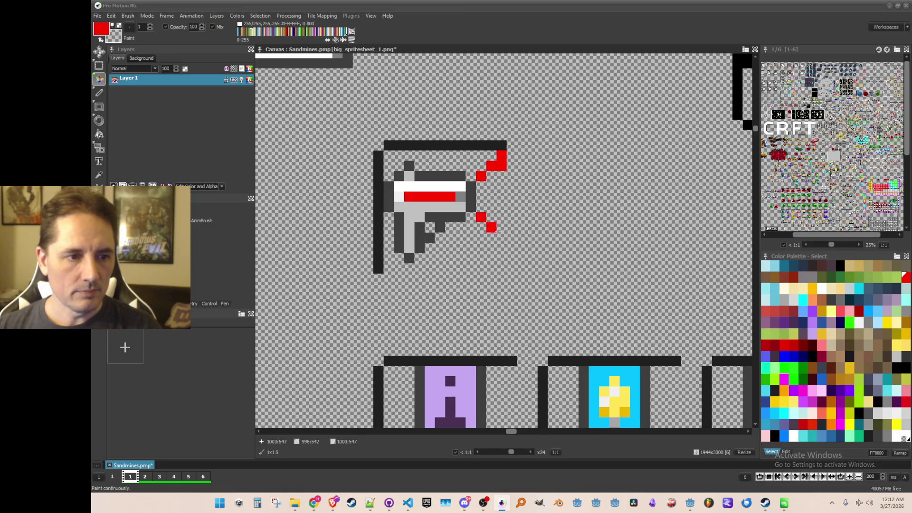
Paint the upper red beam pixels and erase the strays above it
left_click(502, 176)
left_click(492, 176)
right_click(502, 156)
right_click(502, 166)
right_click(492, 166)
right_click(492, 167)
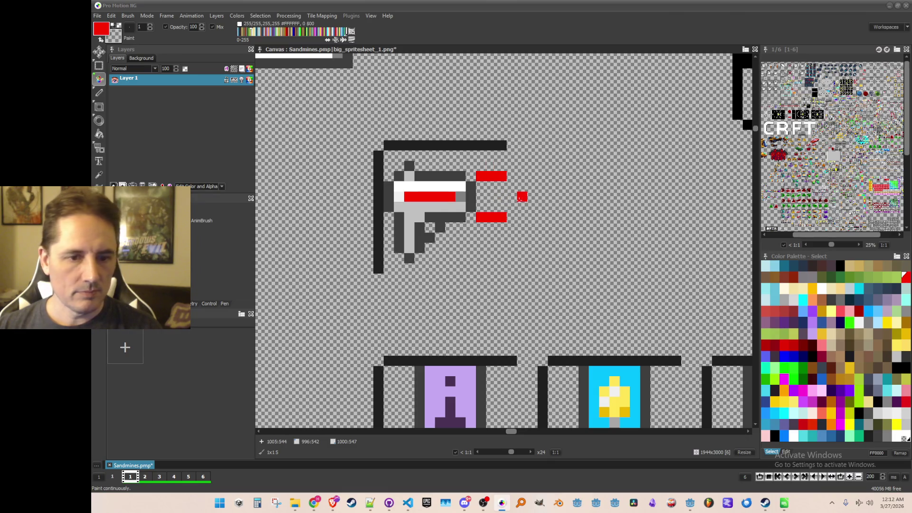
Add light red rows under the top beam and above the bottom beam
left_click(842, 310)
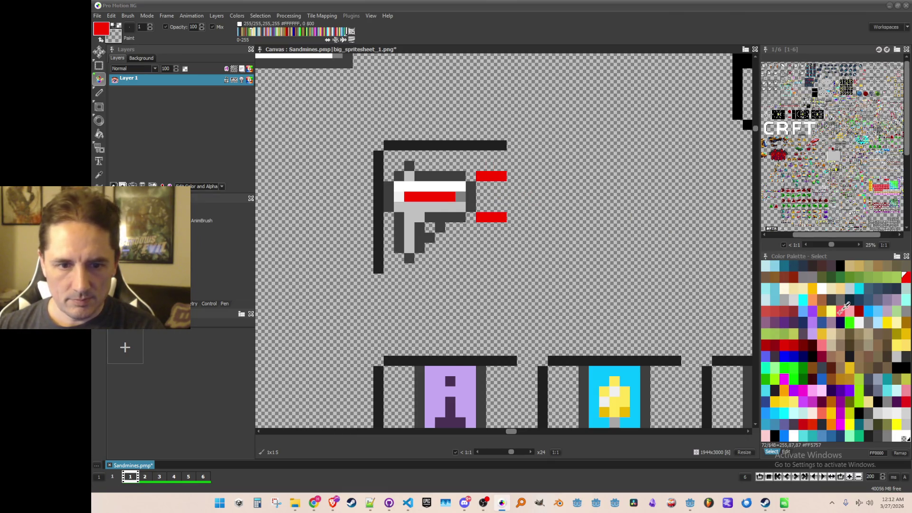
left_click(482, 186)
left_click(493, 185)
left_click(502, 186)
left_click(501, 207)
left_click(492, 207)
left_click(481, 207)
Fill the beam's middle row with pale pink
left_click(849, 310)
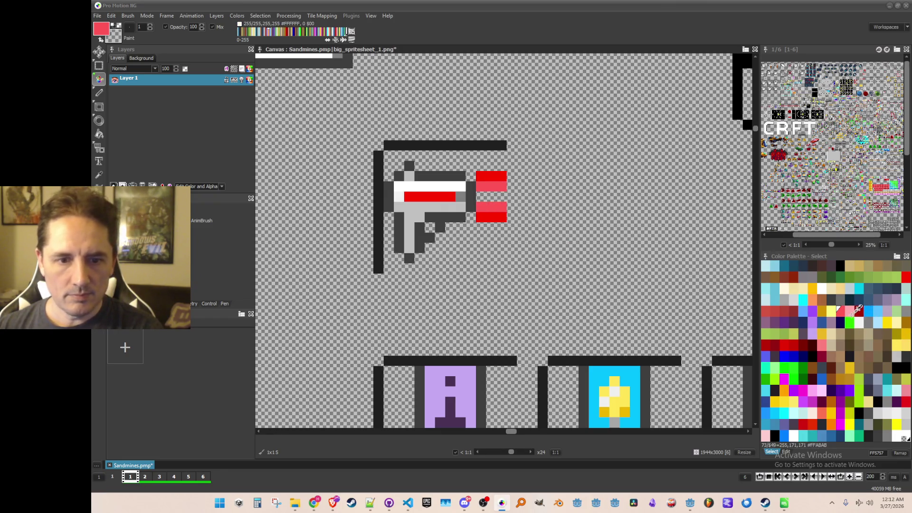
left_click(481, 196)
left_click(492, 196)
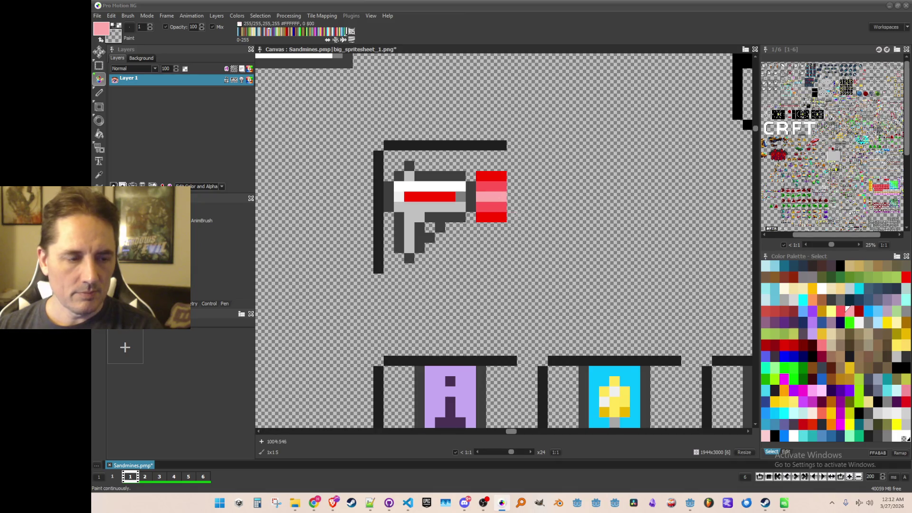
scroll(497, 196, "down", 1)
Shade the beam's lower rows and top row in dark red
left_click(504, 210)
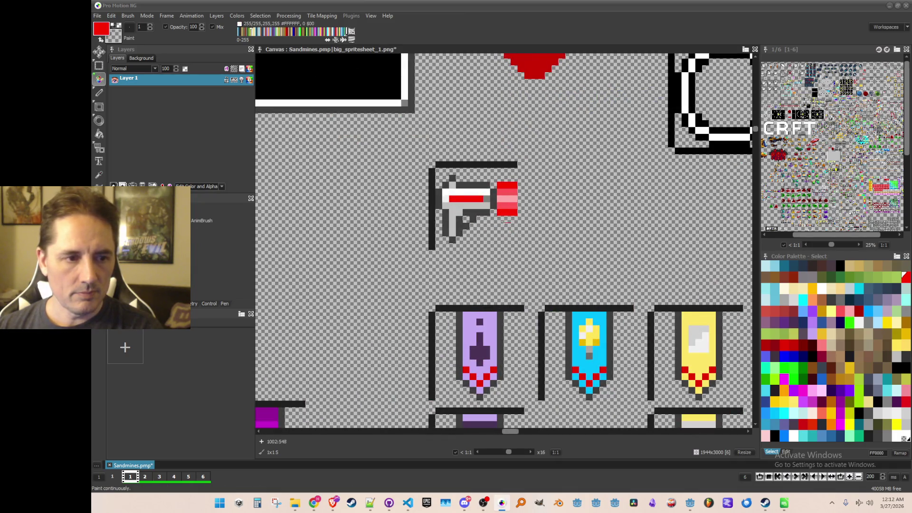
left_click(784, 344)
left_click_drag(499, 212, 516, 220)
left_click(500, 178)
left_click_drag(499, 178, 515, 178)
scroll(535, 224, "down", 2)
scroll(536, 224, "up", 1)
Save the spritesheet
key("ctrl+s")
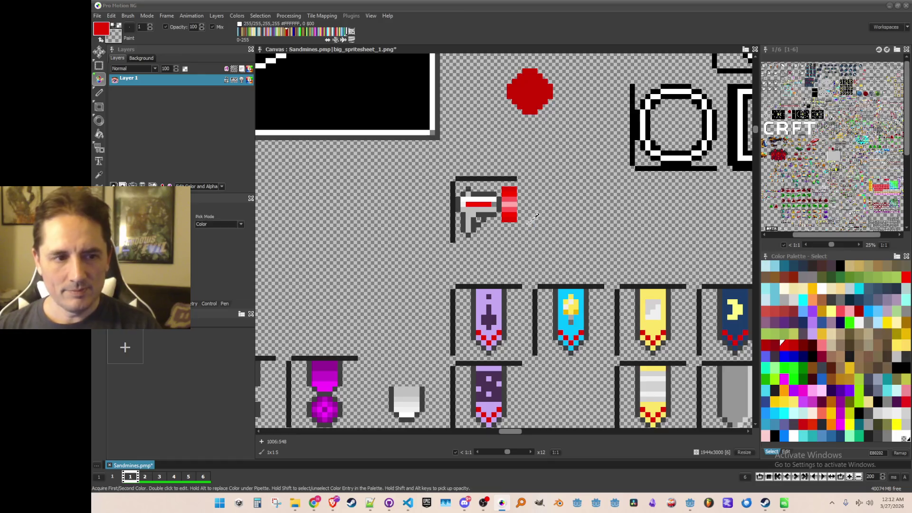
scroll(492, 211, "up", 1)
scroll(492, 211, "down", 1)
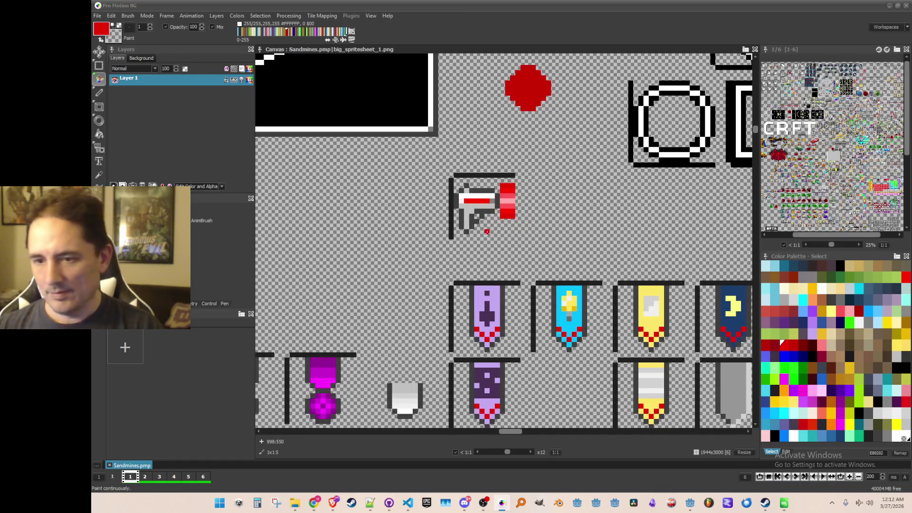
scroll(517, 243, "down", 1)
scroll(517, 243, "up", 1)
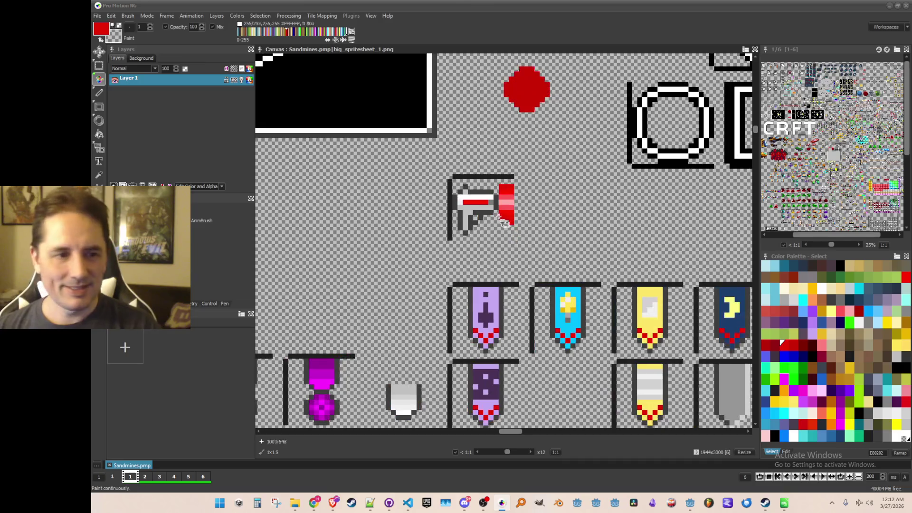
Export the laser icon sprite as its own image via Save Brush as Image
key("b")
left_click_drag(456, 182, 511, 240)
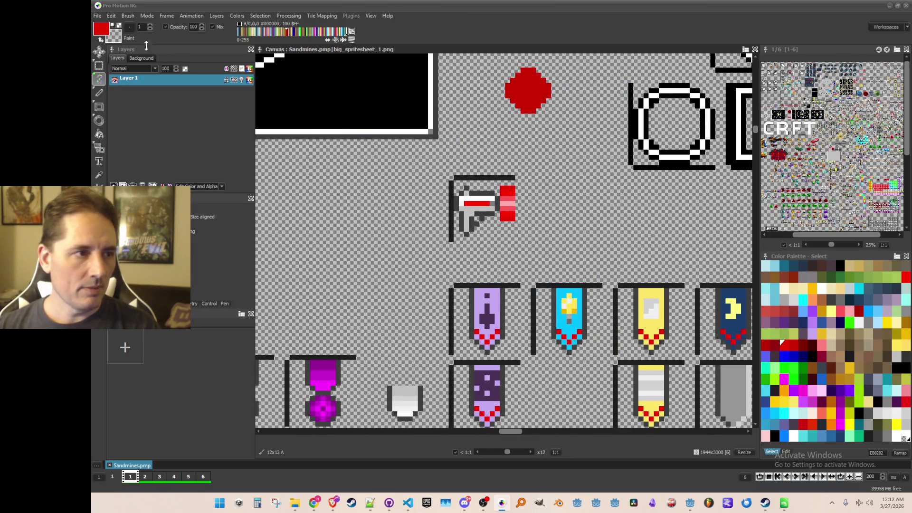
left_click(128, 16)
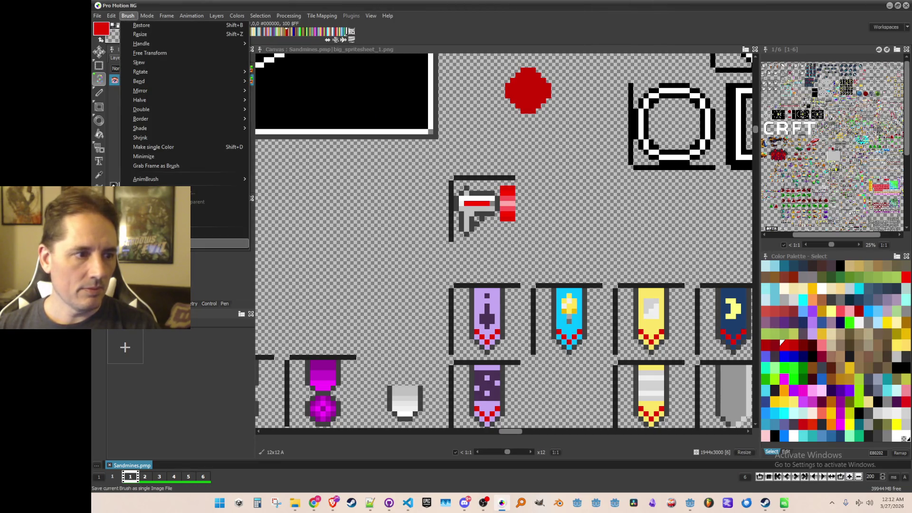
left_click(218, 234)
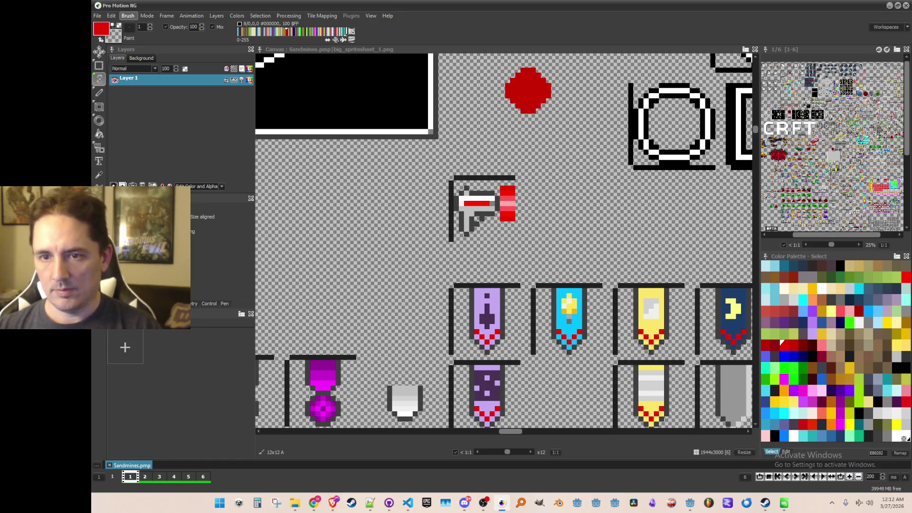
scroll(552, 252, "down", 4)
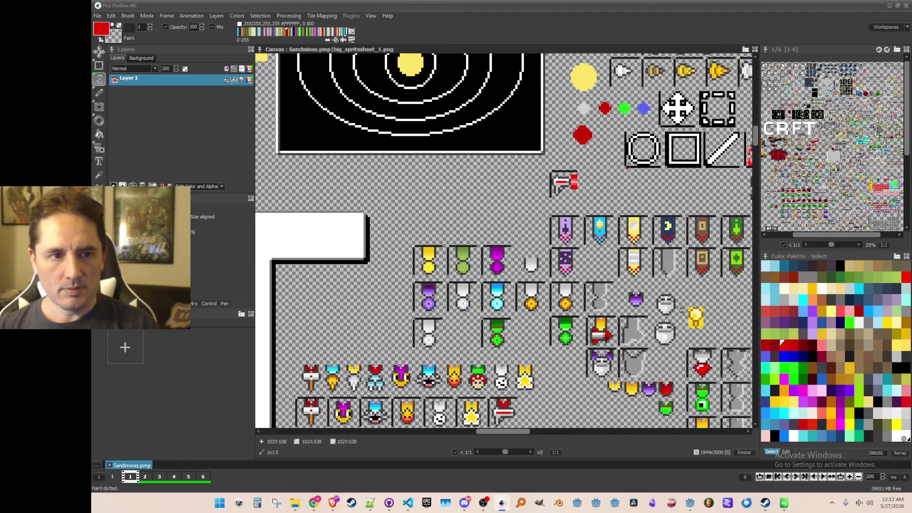
left_click(889, 5)
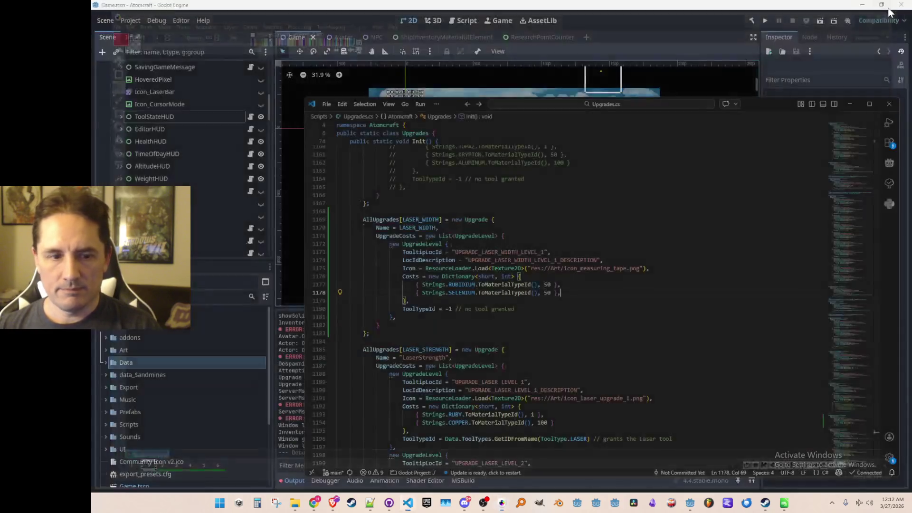
Expand the Art folder in Godot's FileSystem dock
left_click(122, 352)
double_click(121, 353)
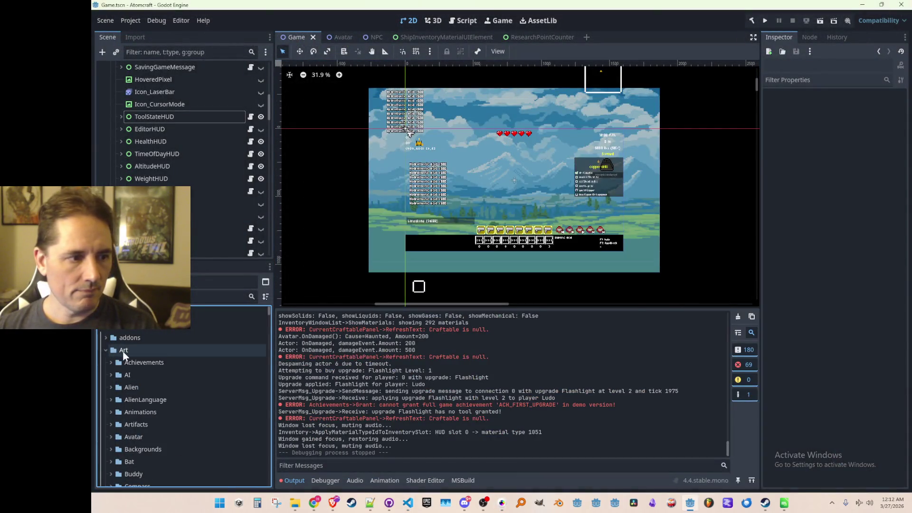
key("alt+Tab")
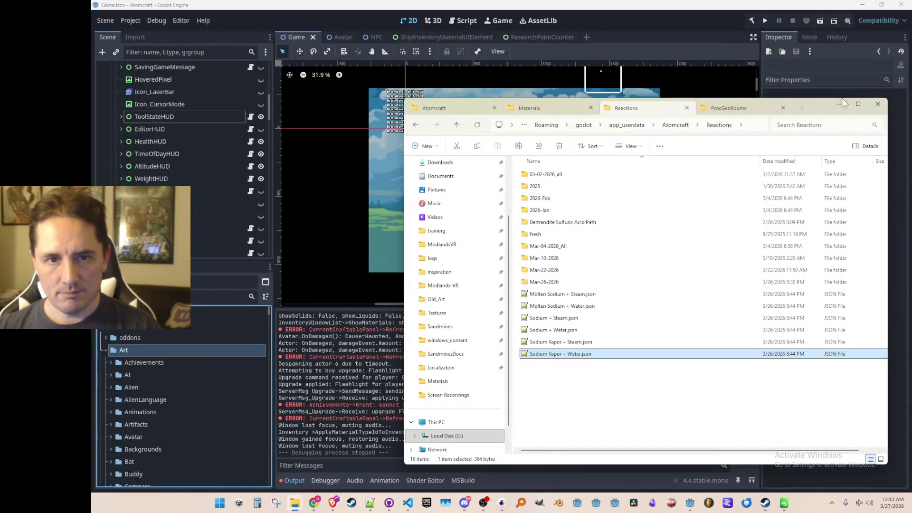
left_click(842, 101)
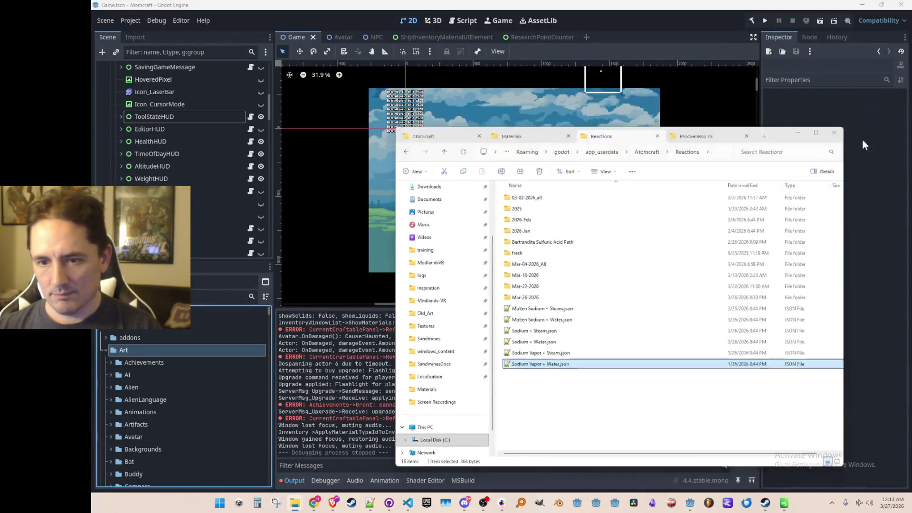
key("alt+Tab")
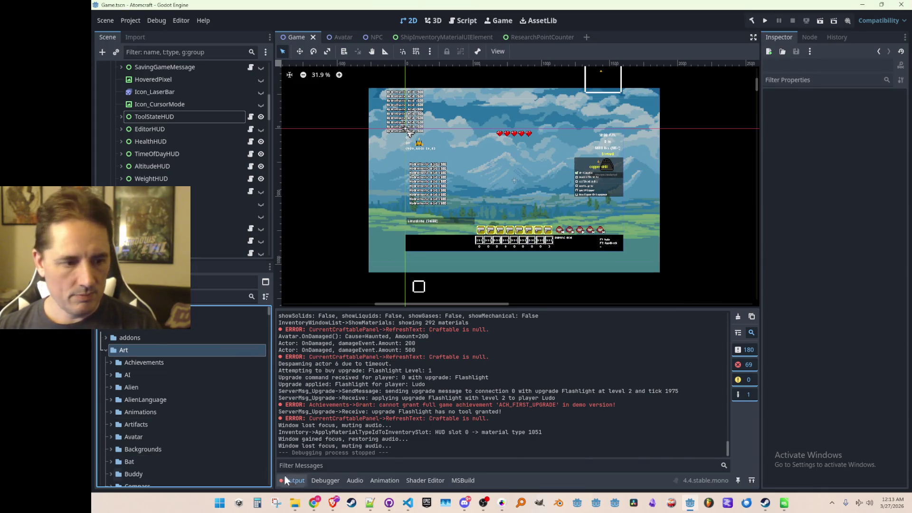
Select _measuring_tape in the LASER_WIDTH icon path in Upgrades.cs
left_click(408, 503)
left_click(577, 269)
key("ctrl+shift+Right")
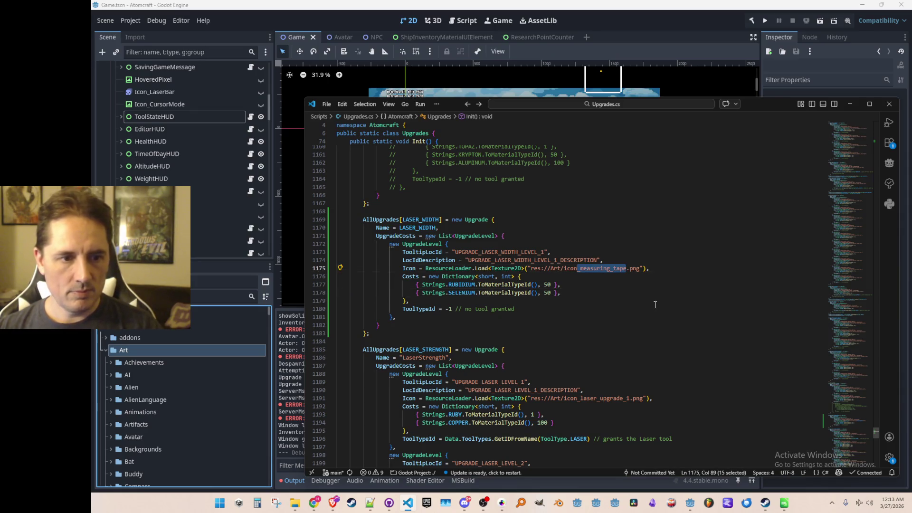
Change the icon path to res://Art/icon_laser_width.png and save Upgrades.cs
type("_laser_width")
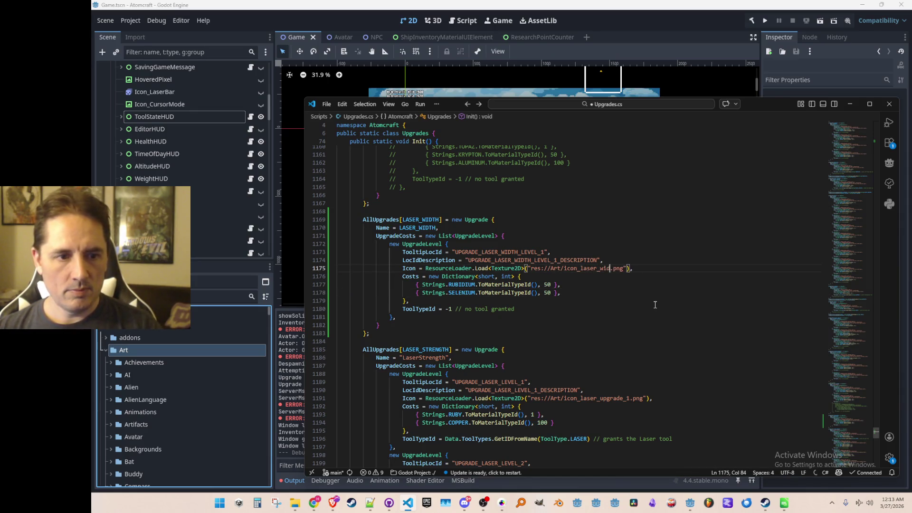
key("ctrl+s")
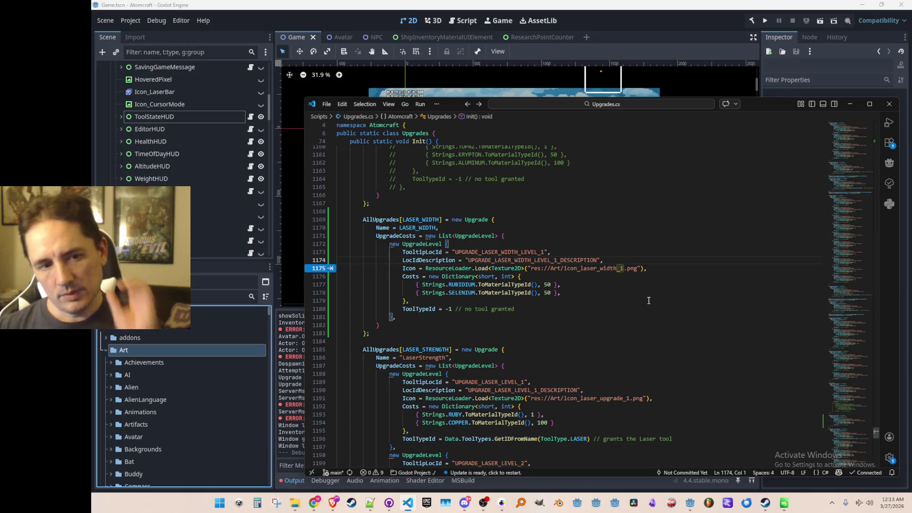
scroll(639, 298, "up", 1)
left_click_drag(653, 250, 653, 245)
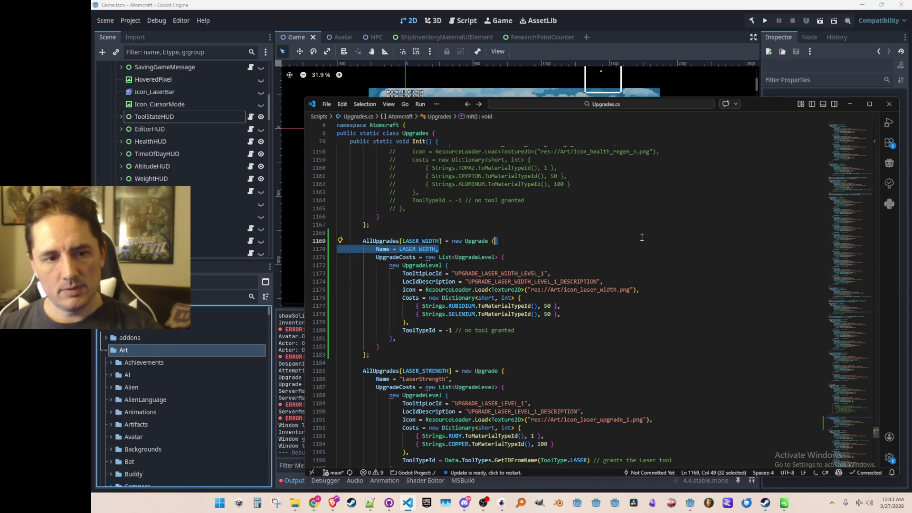
left_click(644, 216)
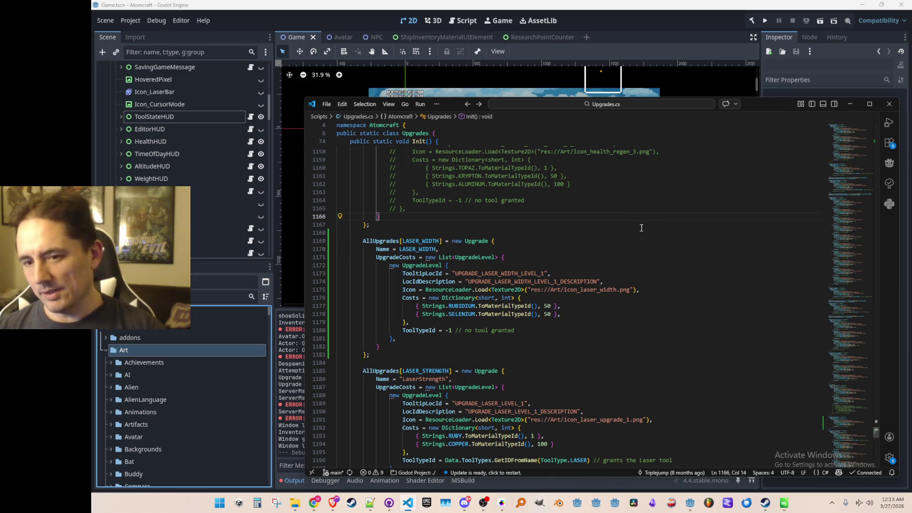
scroll(641, 230, "up", 1)
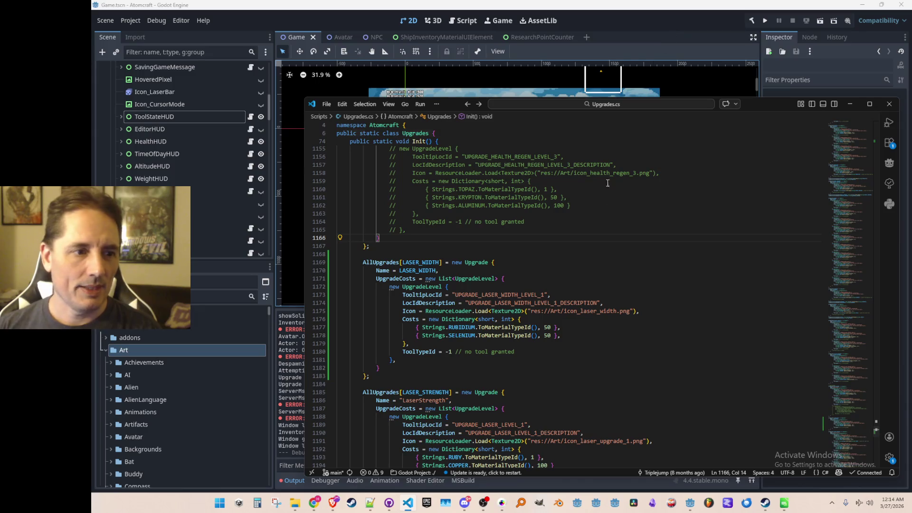
Quick-open UpgradesWindow.cs by searching 'upgrades'
key("ctrl+p")
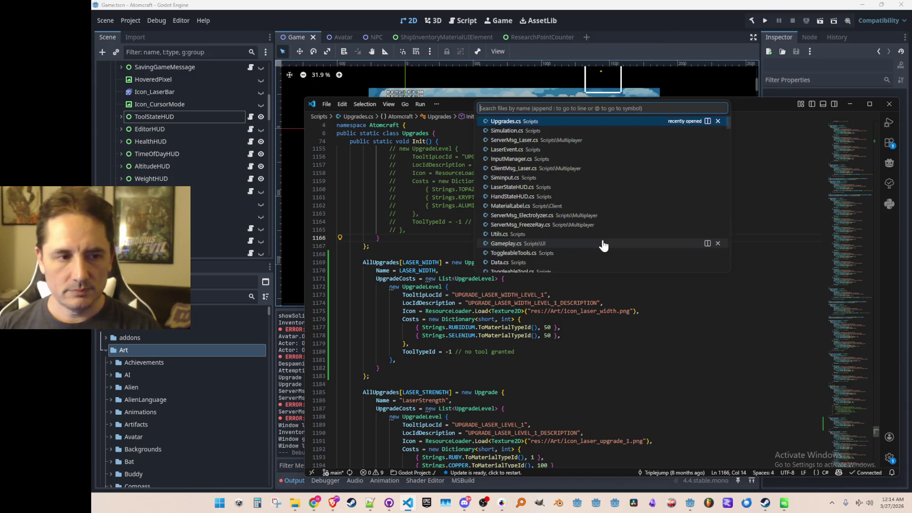
type("upgrades")
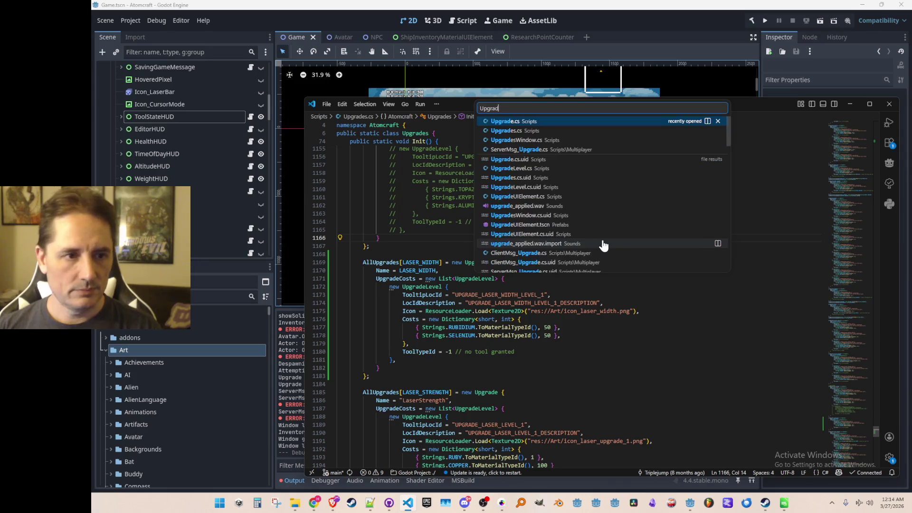
left_click(588, 140)
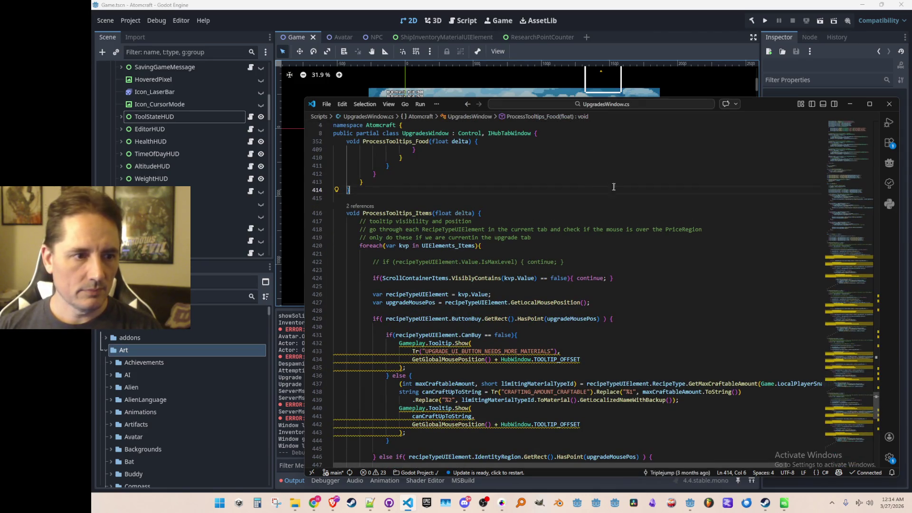
Move to the FLASHLIGHT line in the TabSuit upgrade list
left_click(845, 219)
left_click_drag(845, 218, 839, 149)
scroll(735, 285, "up", 10)
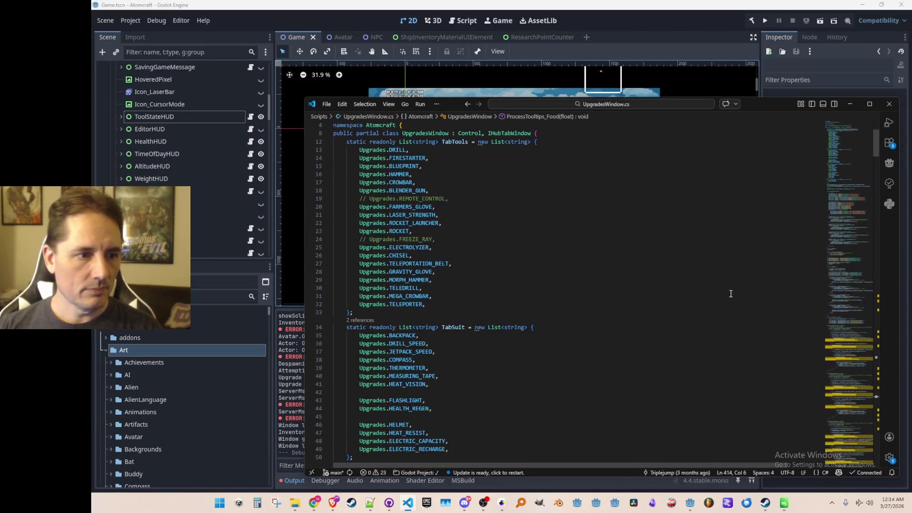
left_click(729, 287)
key("Home")
key("Home")
key("Down")
key("Down")
key("Down")
key("Up")
key("Up")
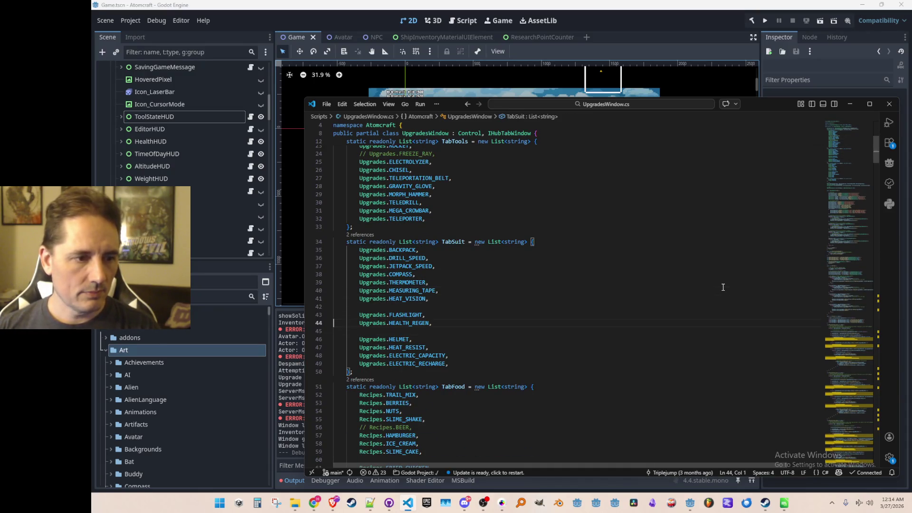
key("Up")
key("Up")
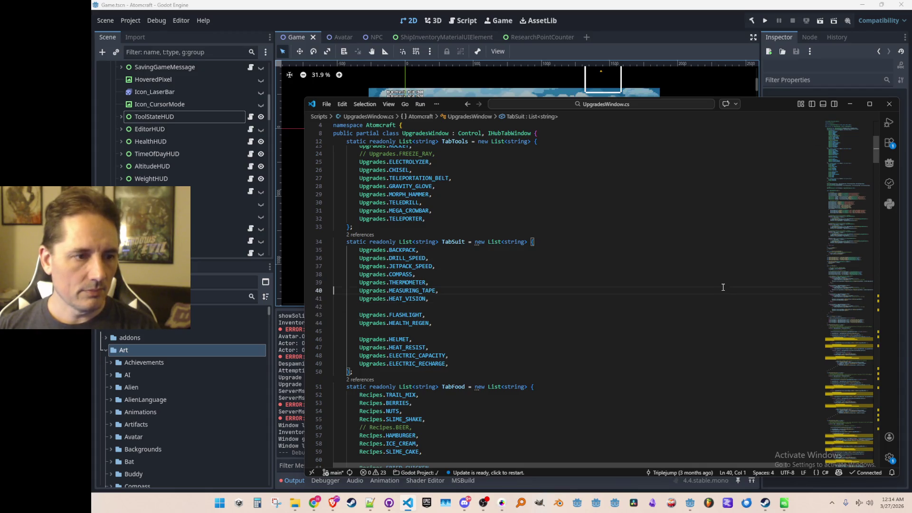
key("shift+Down")
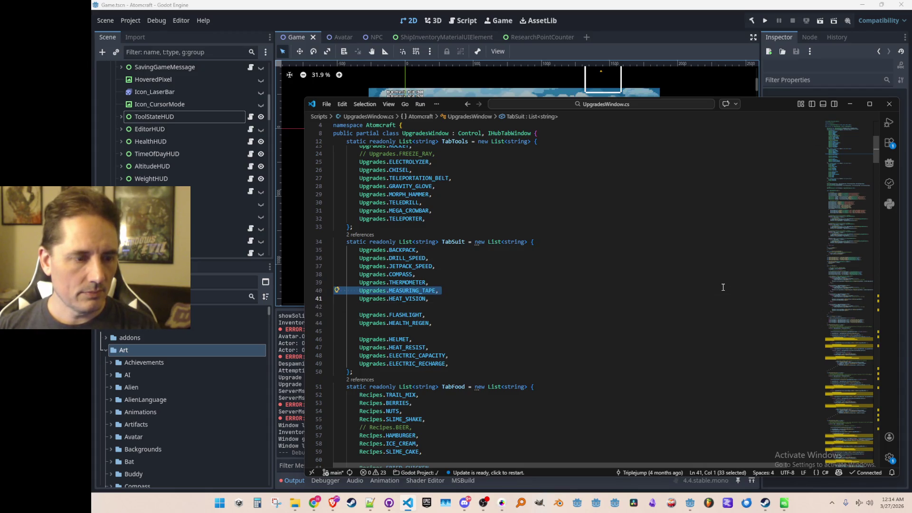
key("Down")
key("Down")
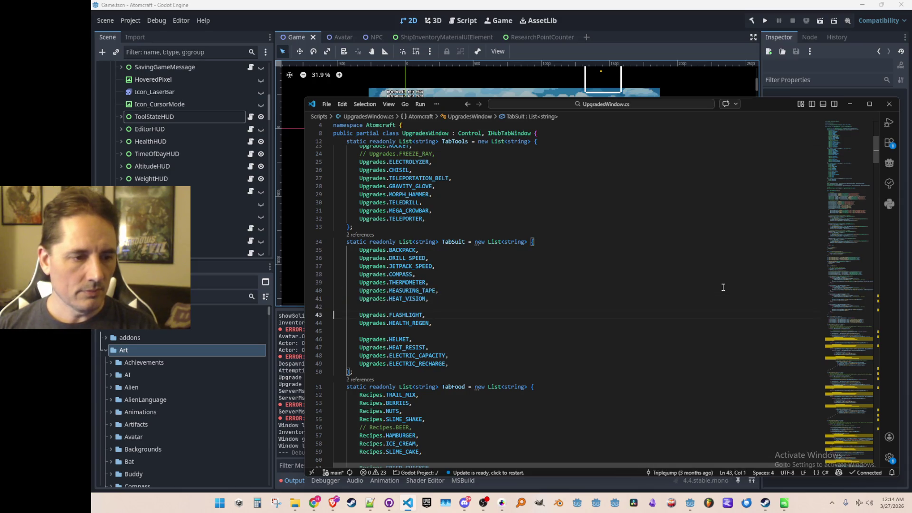
Paste the copied upgrade lines above FLASHLIGHT, delete the duplicate HEAT_VISION line, and save
key("ctrl+v")
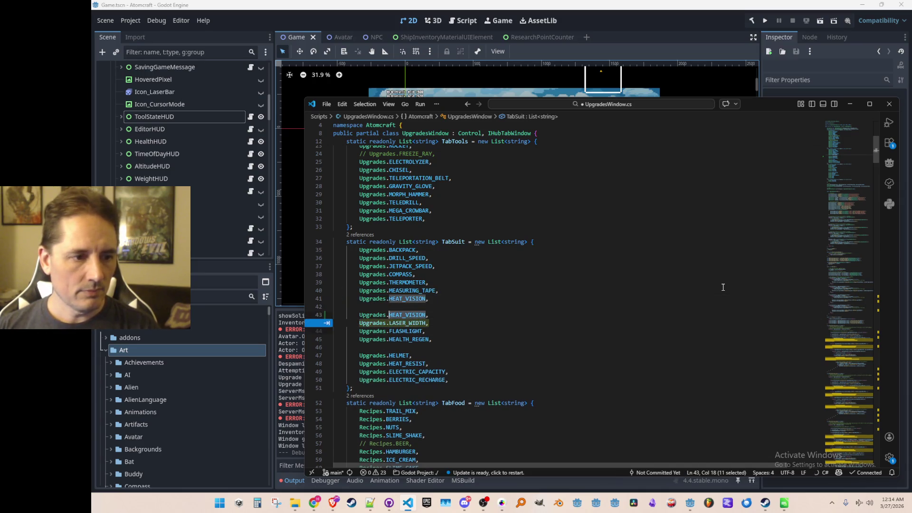
key("Home")
key("Home")
key("shift+Up")
key("BackSpace")
key("ctrl+s")
Delete the Upgrades.LASER_WIDTH line from TabSuit and move into the TabTools list
key("Up")
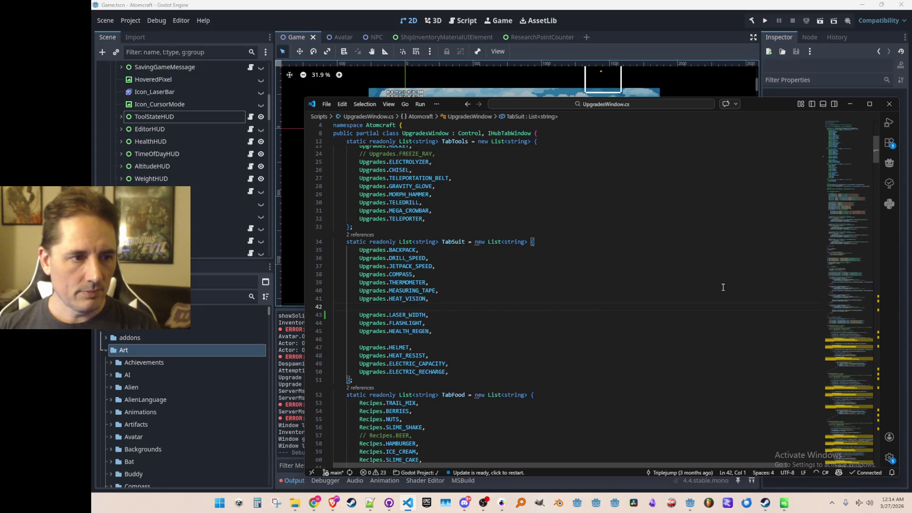
key("Down")
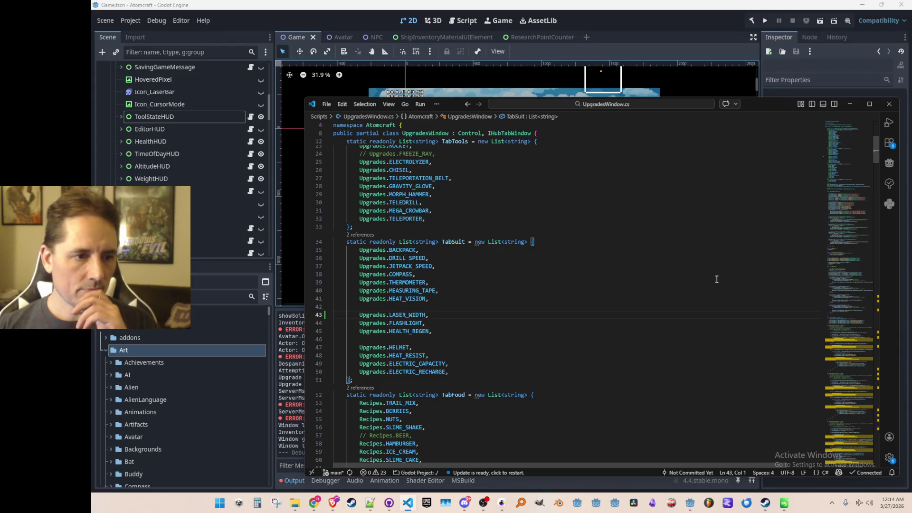
key("Up")
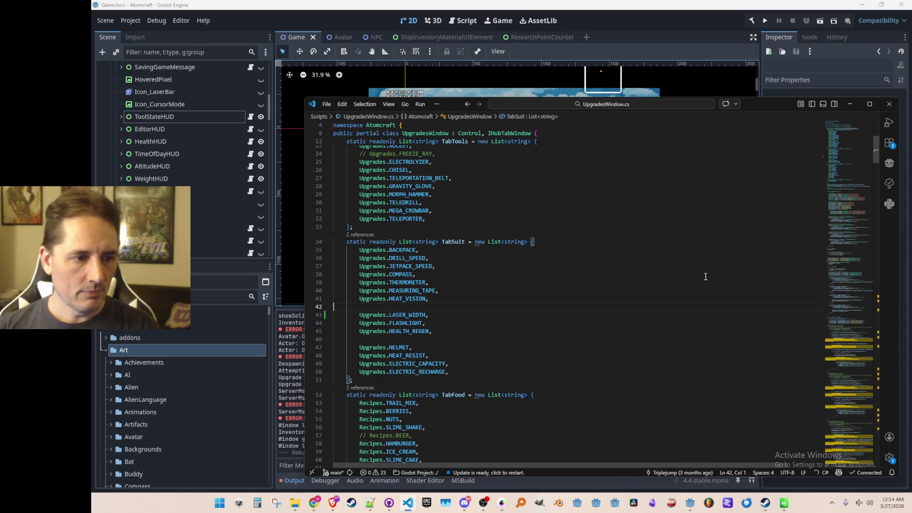
key("Down")
key("shift+Down")
key("Delete")
scroll(657, 295, "up", 3)
scroll(657, 295, "up", 2)
left_click(670, 296)
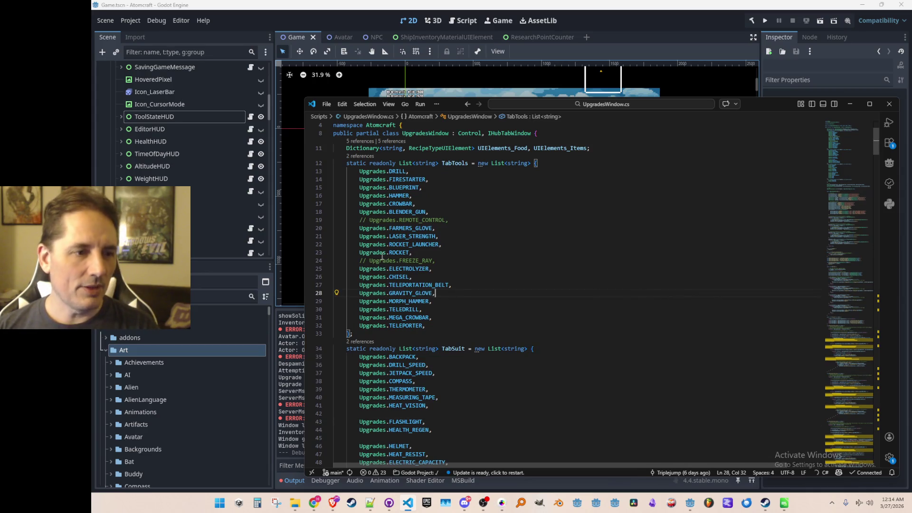
Place the cursor after the LASER_STRENGTH line in the TabTools list of UpgradesWindow.cs
left_click(473, 236)
key("Home")
key("Home")
key("Down")
scroll(589, 285, "down", 1)
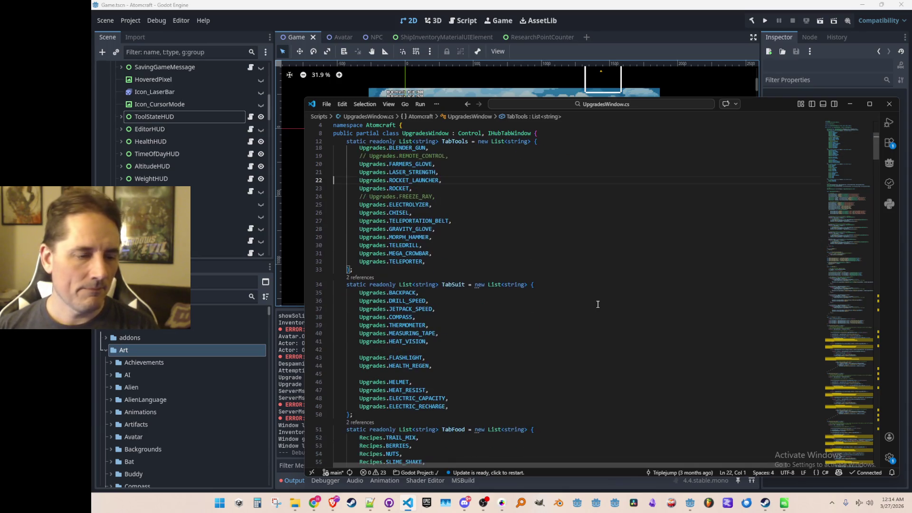
scroll(615, 285, "up", 2)
scroll(614, 305, "down", 3)
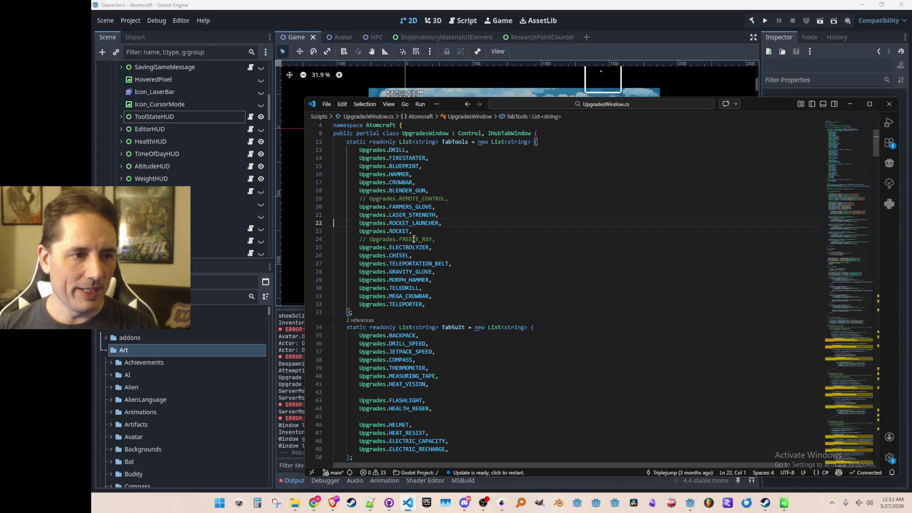
scroll(570, 259, "up", 1)
Paste Upgrades.LASER_WIDTH right after LASER_STRENGTH, using undo and redo to fix its placement
left_click(610, 240)
key("ctrl+v")
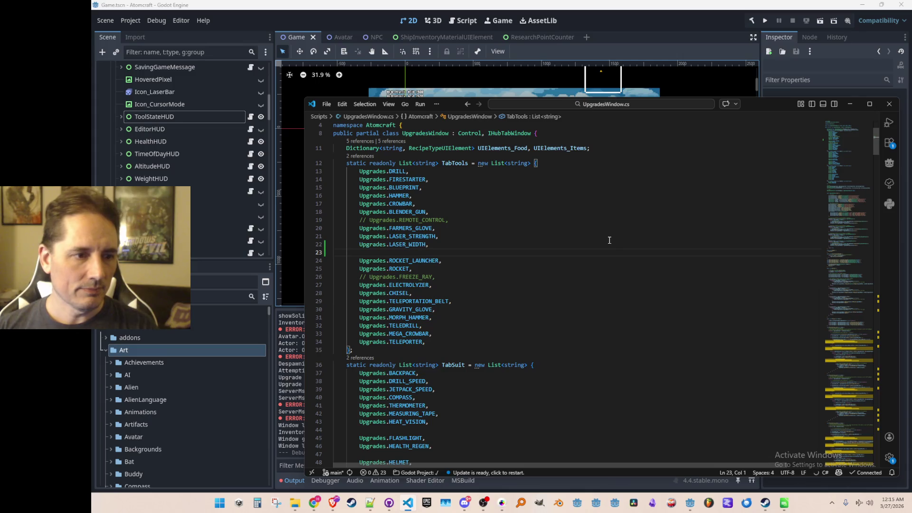
key("ctrl+z")
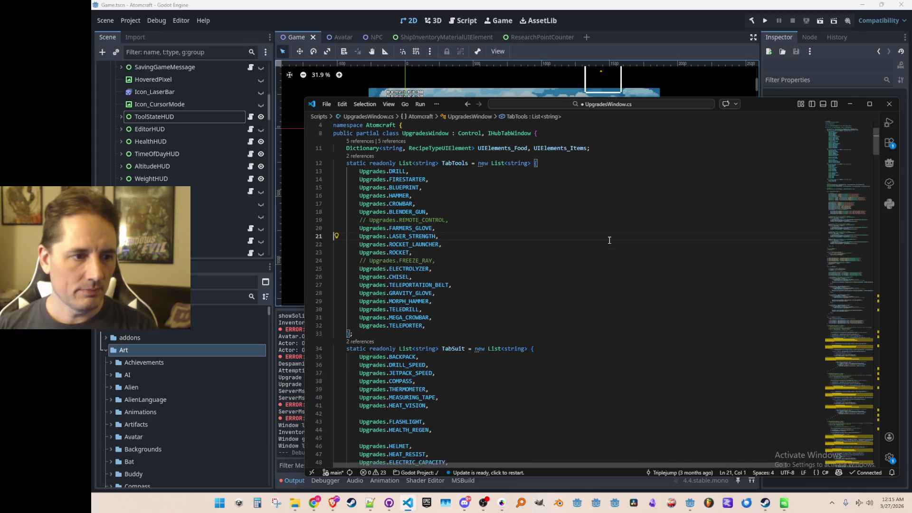
key("ctrl+z")
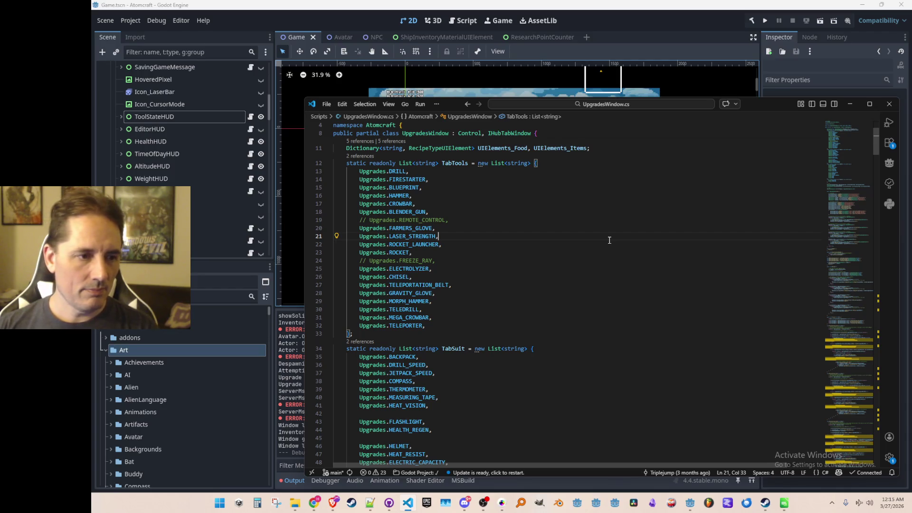
key("ctrl+y")
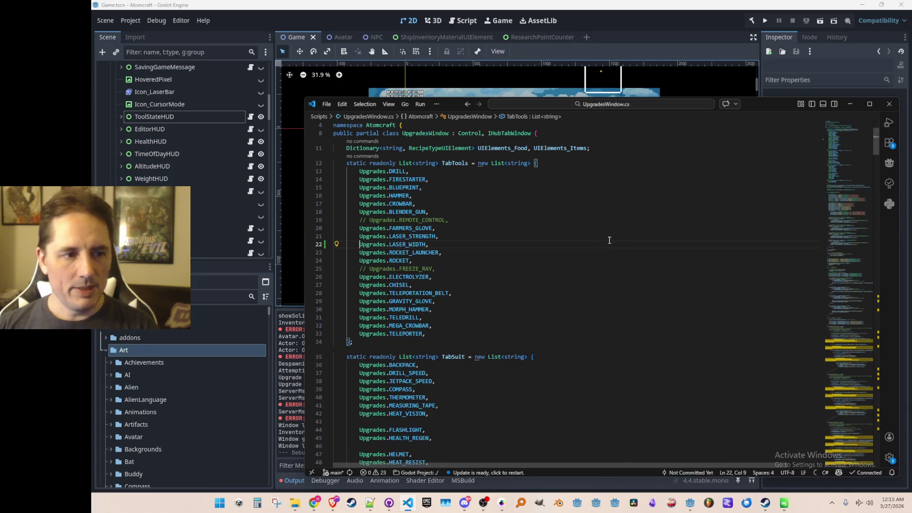
key("ctrl+y")
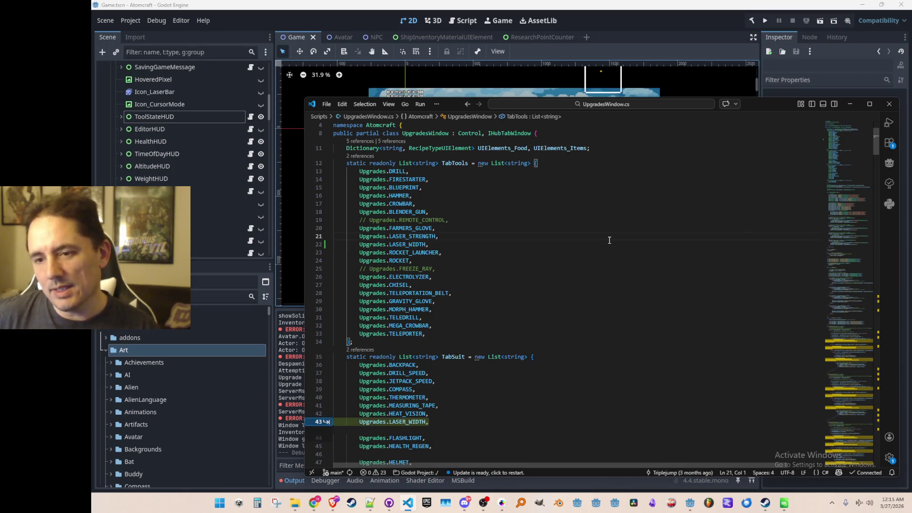
key("Escape")
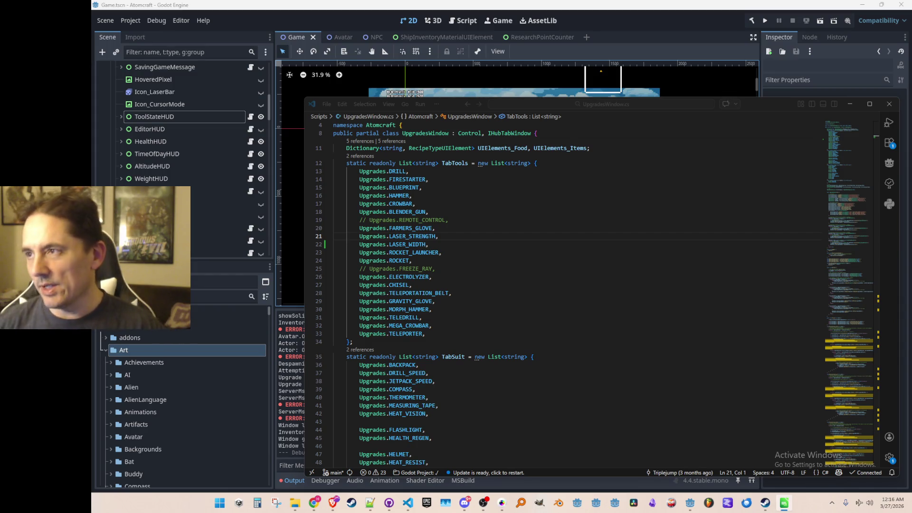
Relaunch the Atomcraft project in its debug window from the Godot editor
left_click(499, 236)
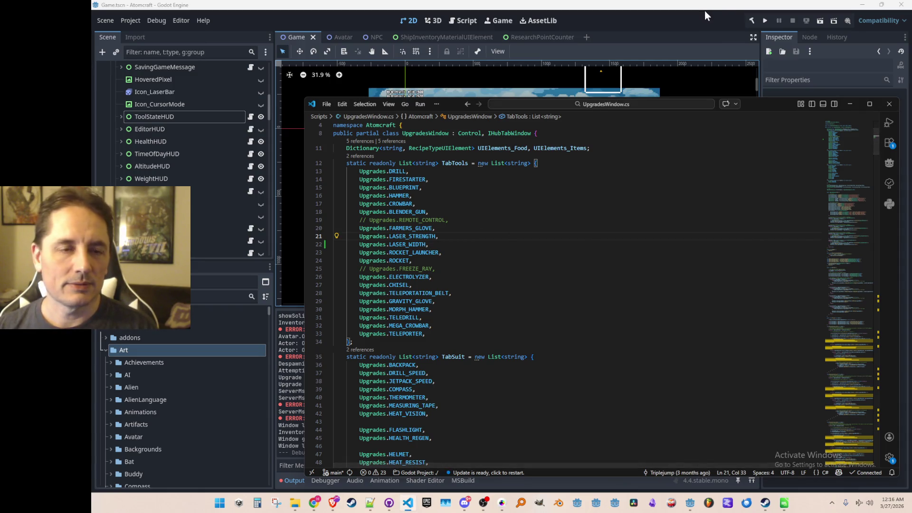
left_click(765, 20)
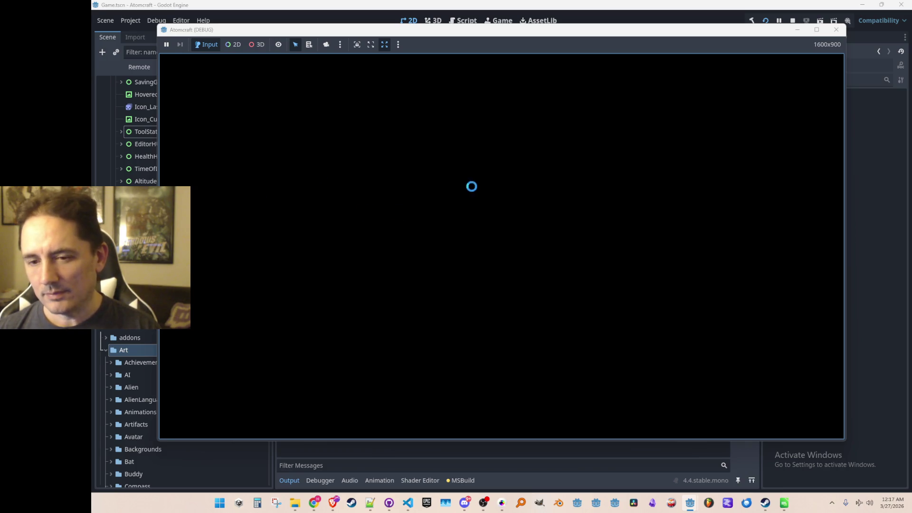
Turn the game's Music Volume down to zero in the Audio settings
left_click(494, 306)
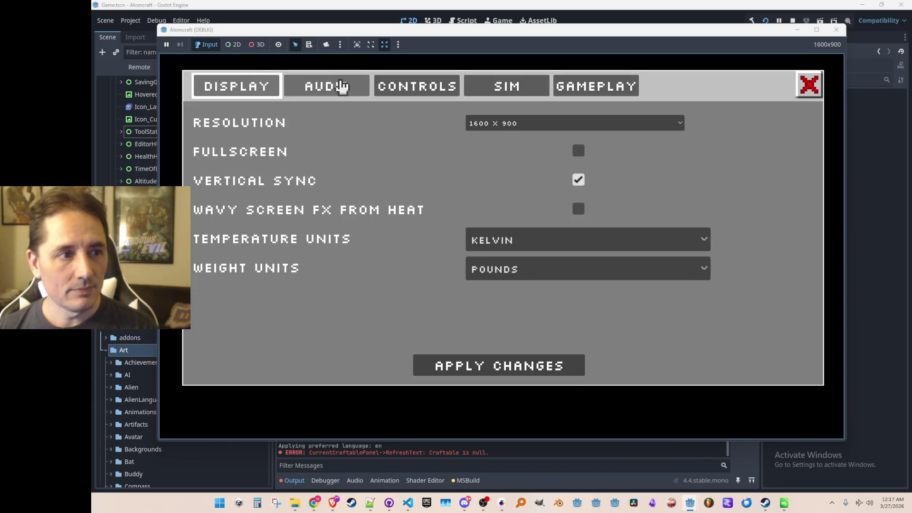
left_click(340, 85)
left_click_drag(258, 309, 196, 310)
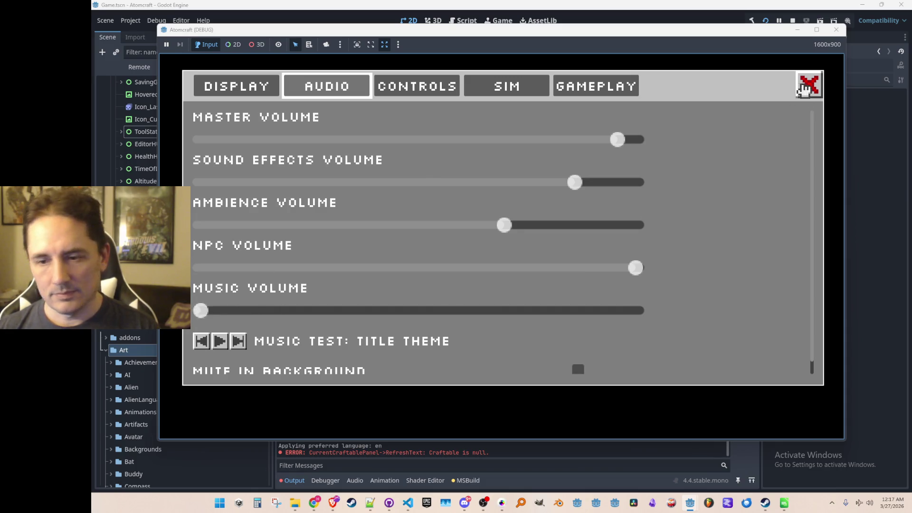
left_click(809, 85)
Choose a player profile and load into its world
left_click(547, 257)
scroll(489, 256, "down", 3)
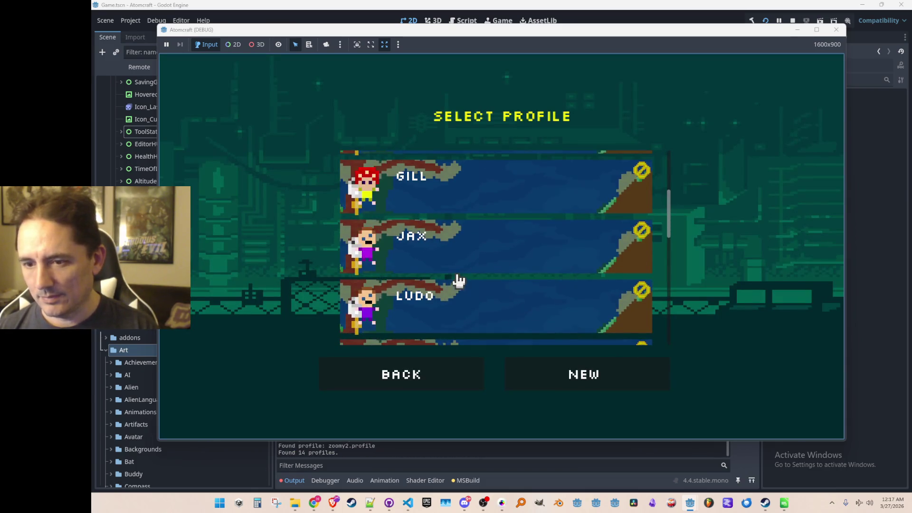
left_click(476, 292)
left_click(511, 241)
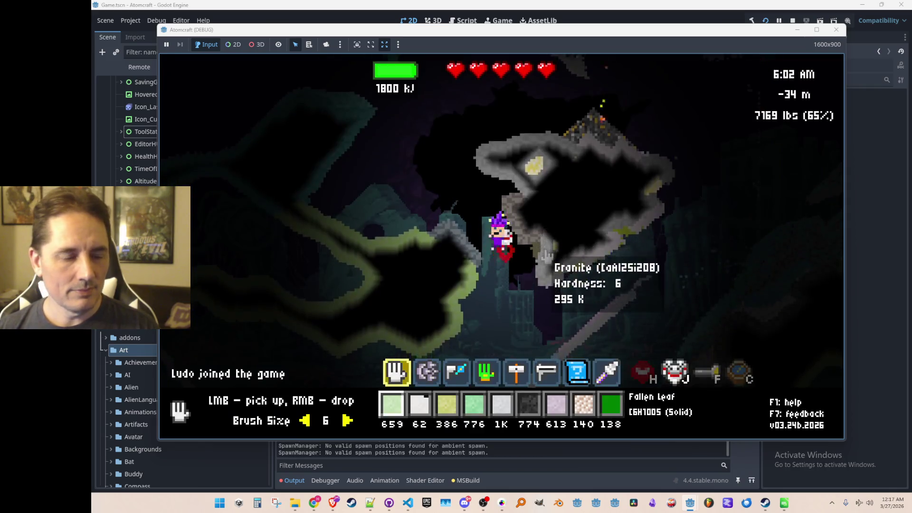
Open the upgrades shop and scroll the Tools list to find UPGRADE_LASER_WIDTH_LEVEL_1
key("i")
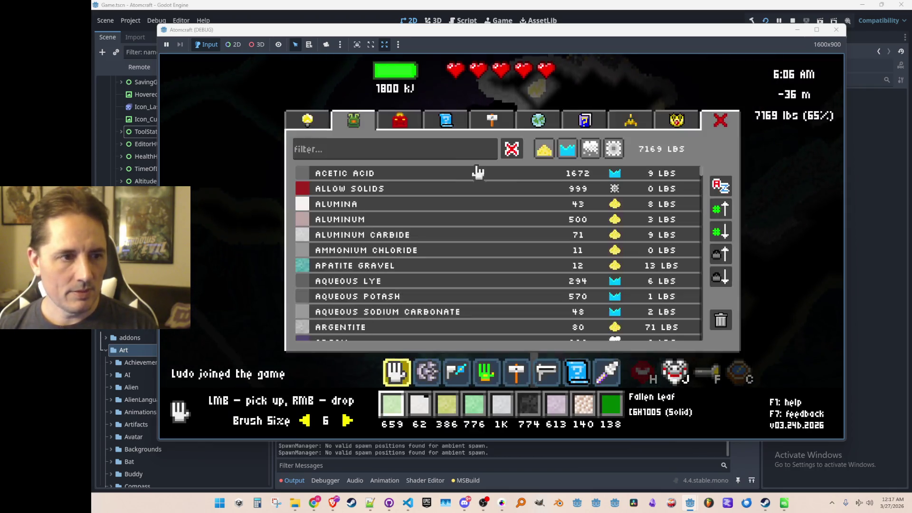
left_click(316, 125)
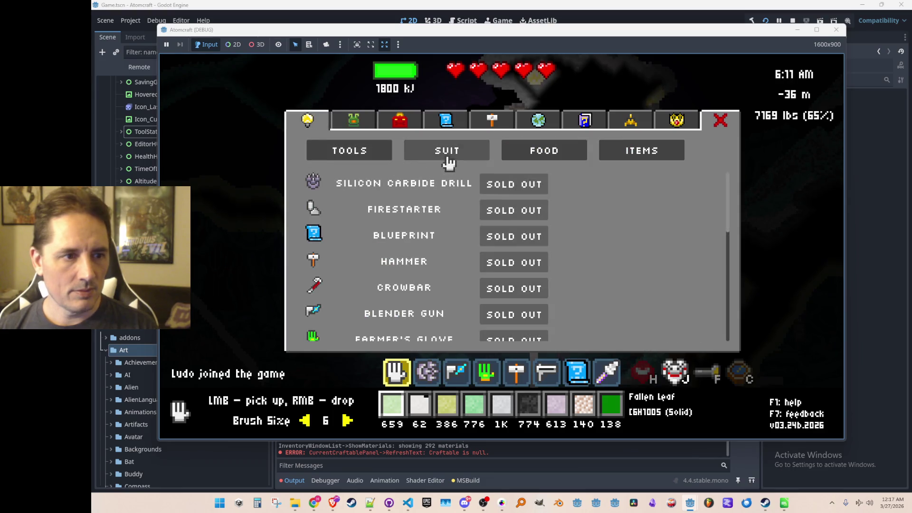
scroll(466, 209, "down", 2)
scroll(468, 228, "down", 3)
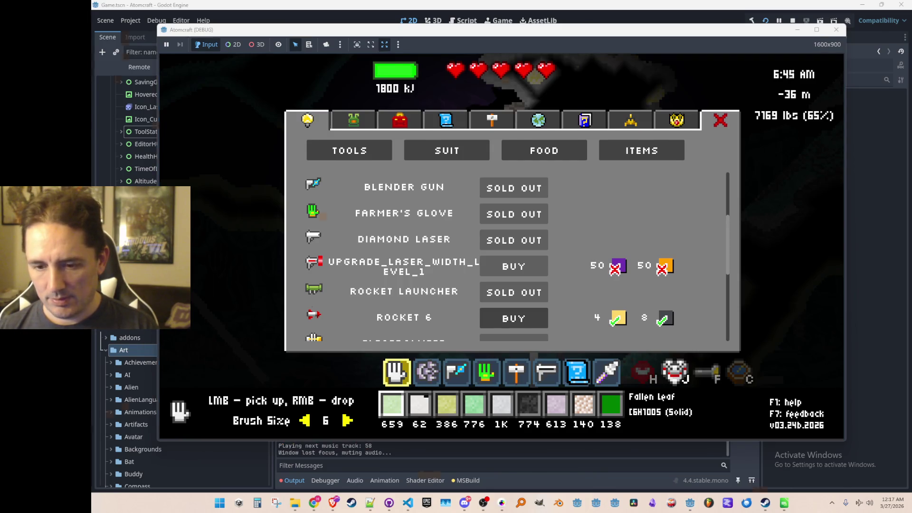
Stop the running Atomcraft game and return to Visual Studio Code
key("alt+Tab")
left_click(840, 105)
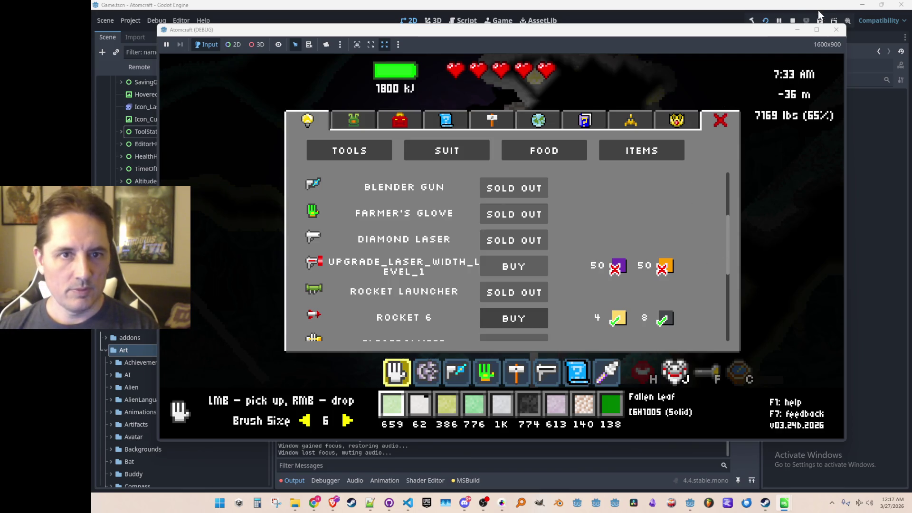
left_click(793, 20)
key("alt+Tab")
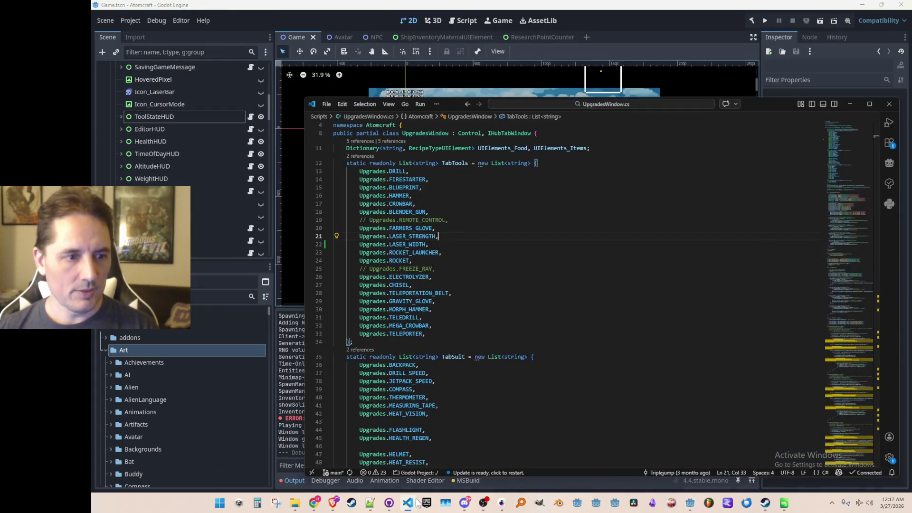
Strip _LEVEL_1 from LASER_WIDTH's tooltip and description IDs in Upgrades.cs
key("ctrl+Tab")
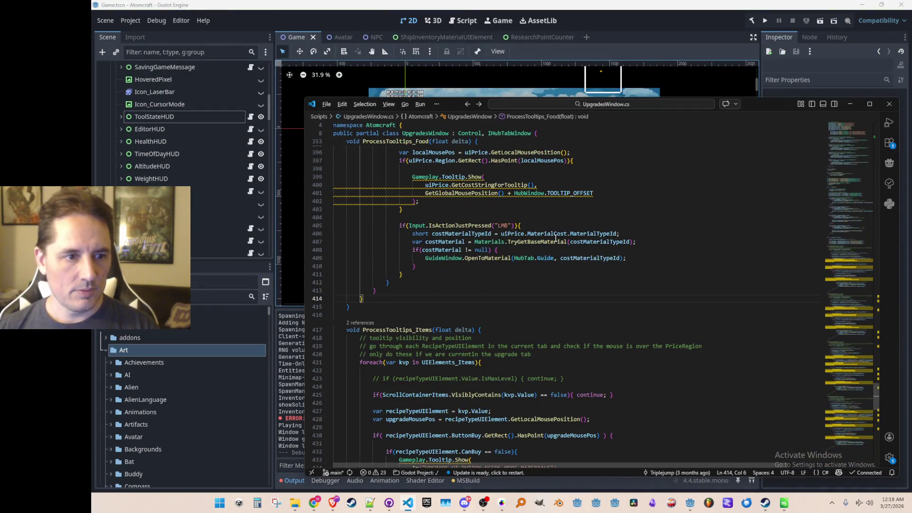
key("Down")
key("Down")
key("Down")
key("End")
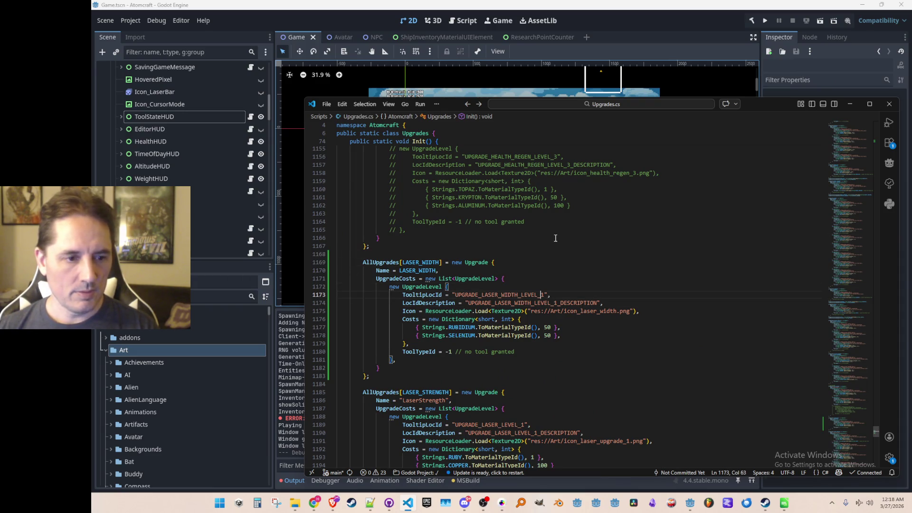
key("ctrl+Delete")
key("BackSpace")
key("Tab")
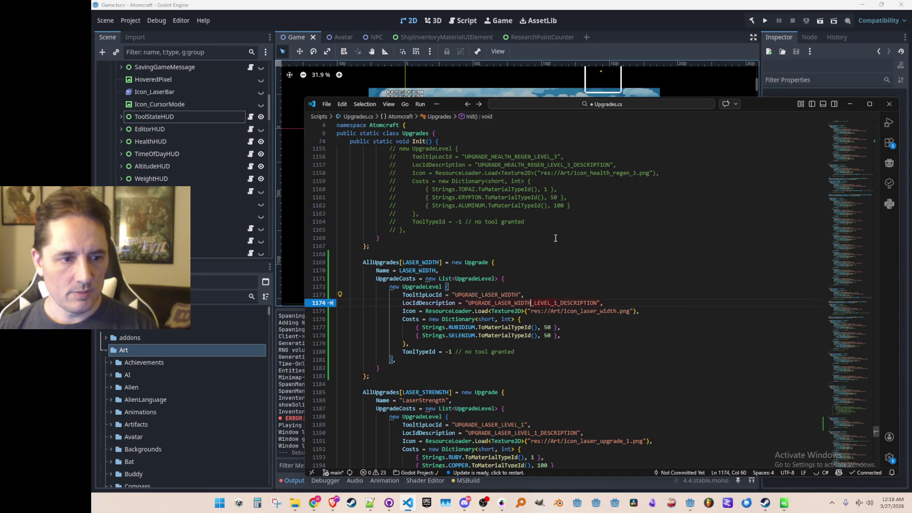
key("Tab")
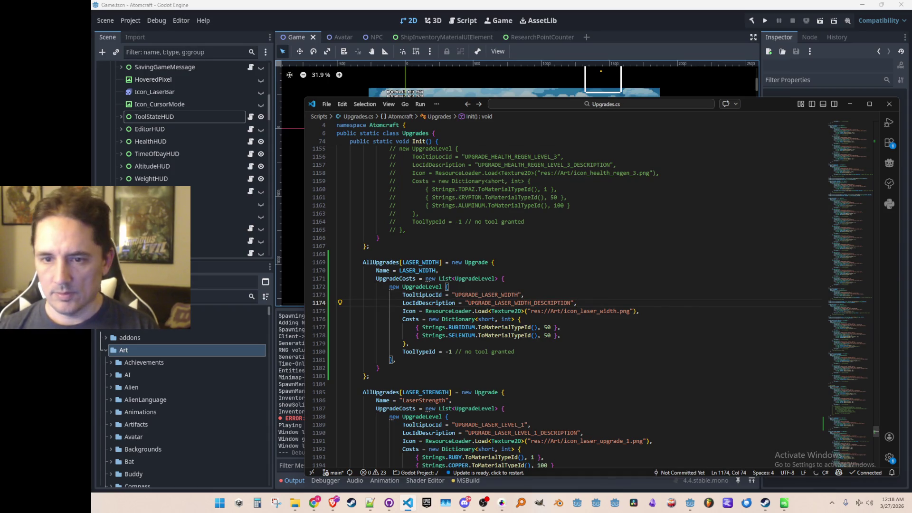
key("alt+Tab")
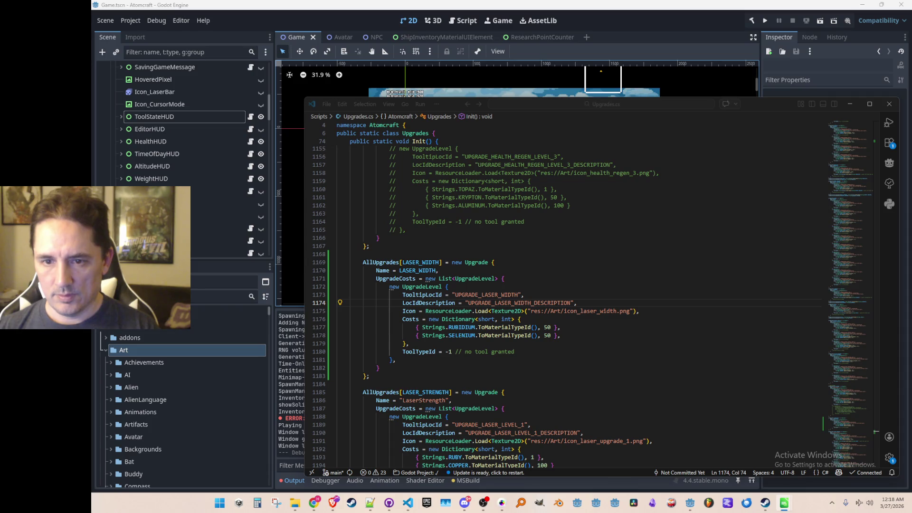
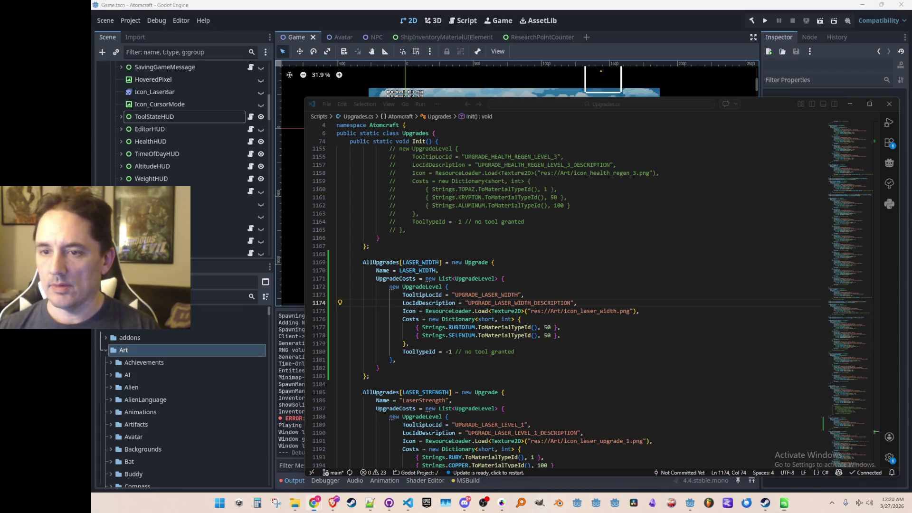
In Godot's FileSystem dock, delete LocalizedStrings.csv from the Data folder
left_click(292, 16)
left_click(105, 351)
left_click(105, 363)
scroll(159, 384, "down", 8)
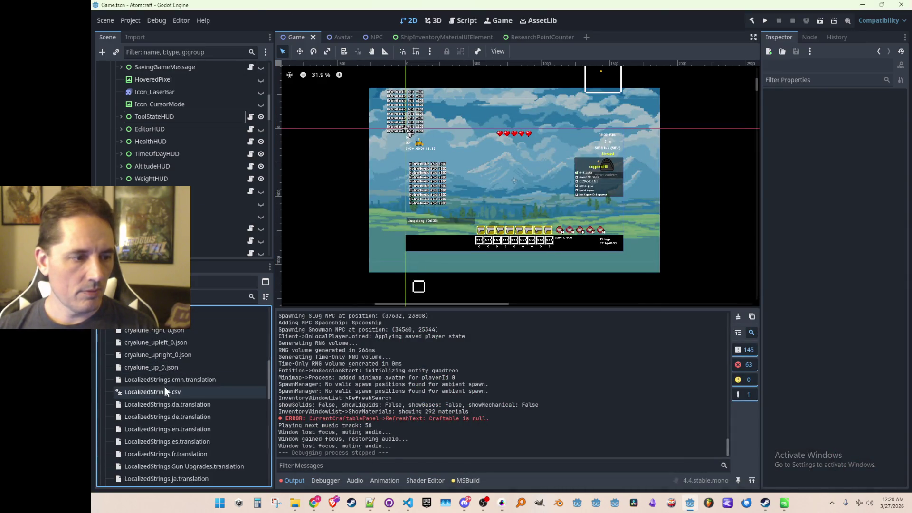
left_click(166, 393)
key("Delete")
key("Return")
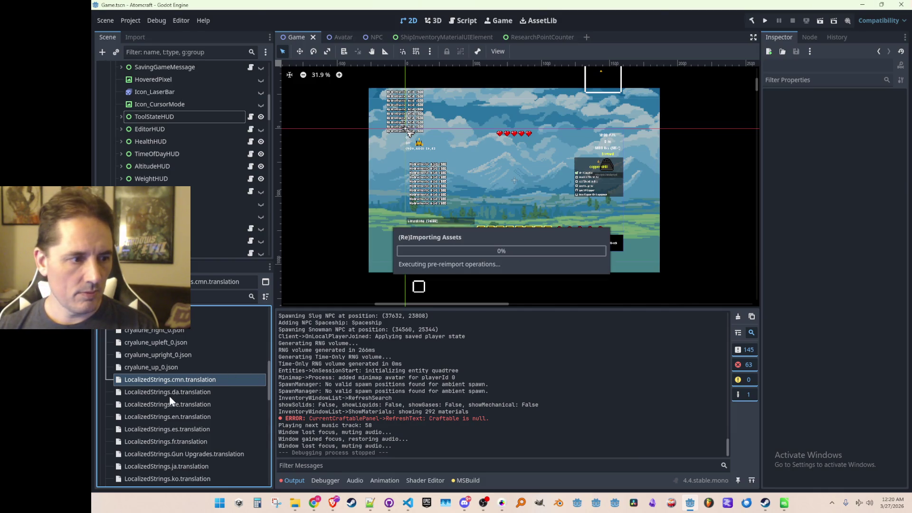
Collapse the Data folder and save the Game scene with Ctrl+S
scroll(178, 382, "up", 10)
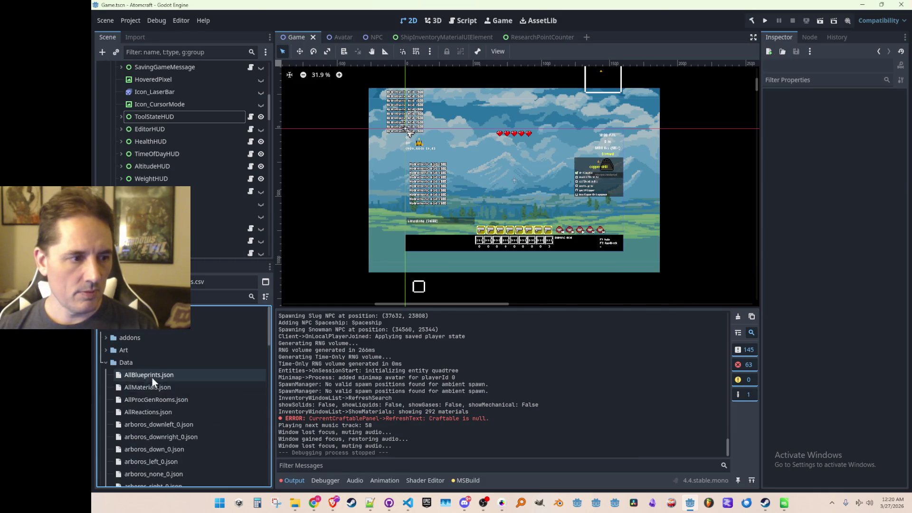
left_click(106, 363)
left_click(121, 352)
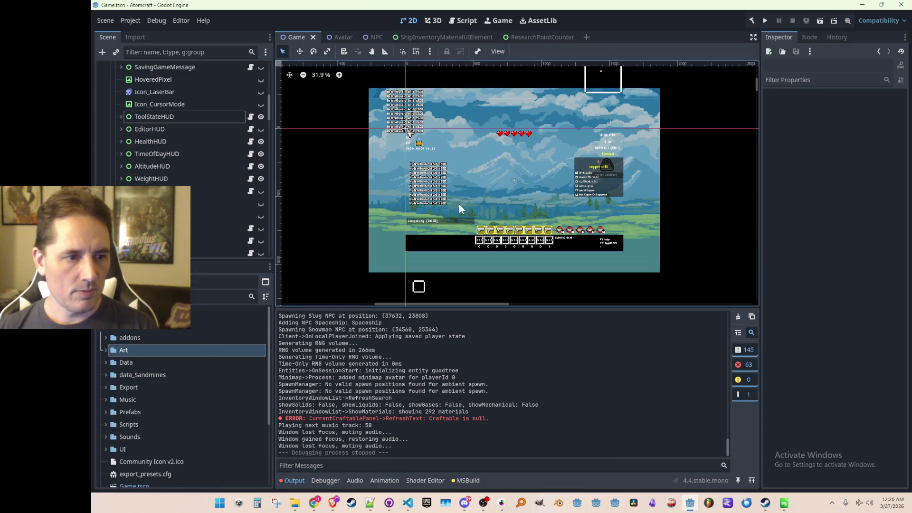
key("ctrl+s")
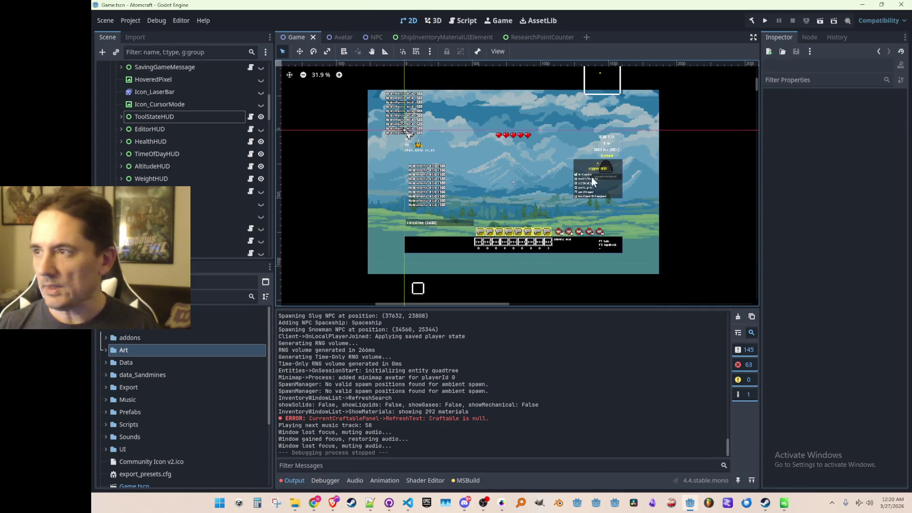
key("alt+Tab")
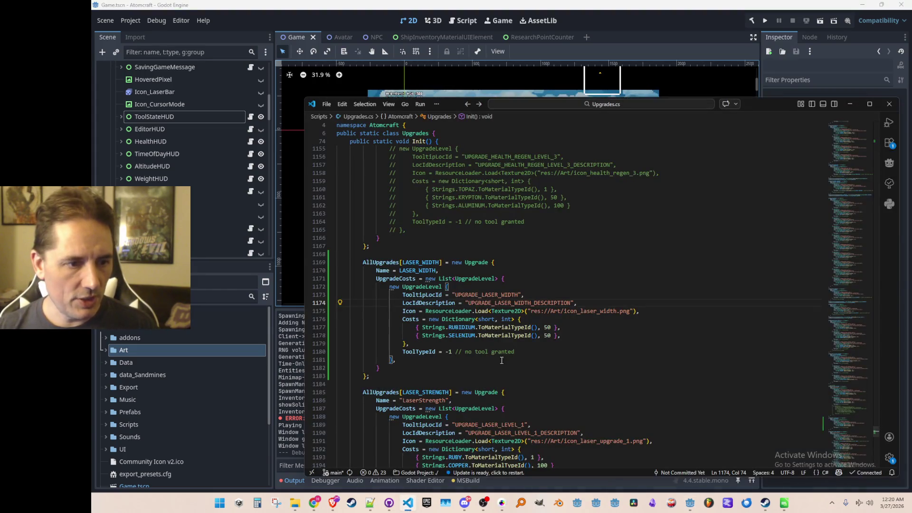
Open LaserStateHUD.cs through the quick file search for 'laser'
left_click(533, 224)
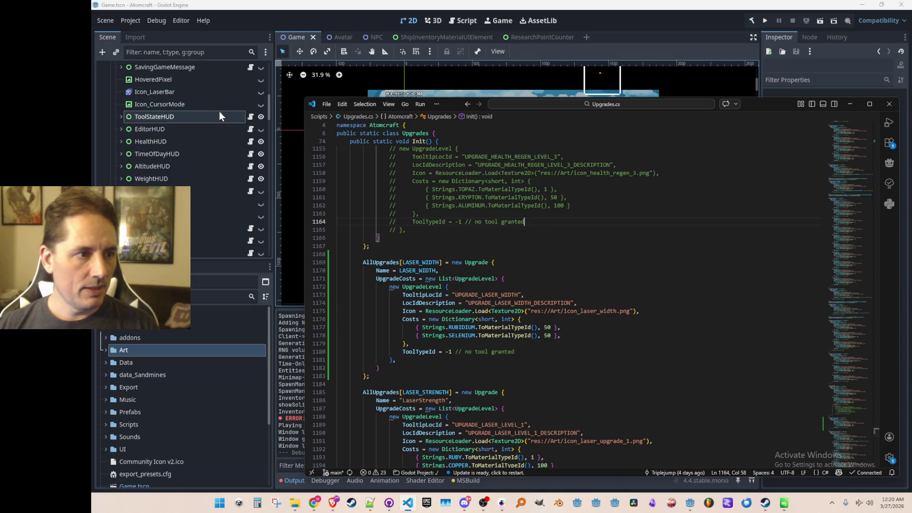
key("ctrl+p")
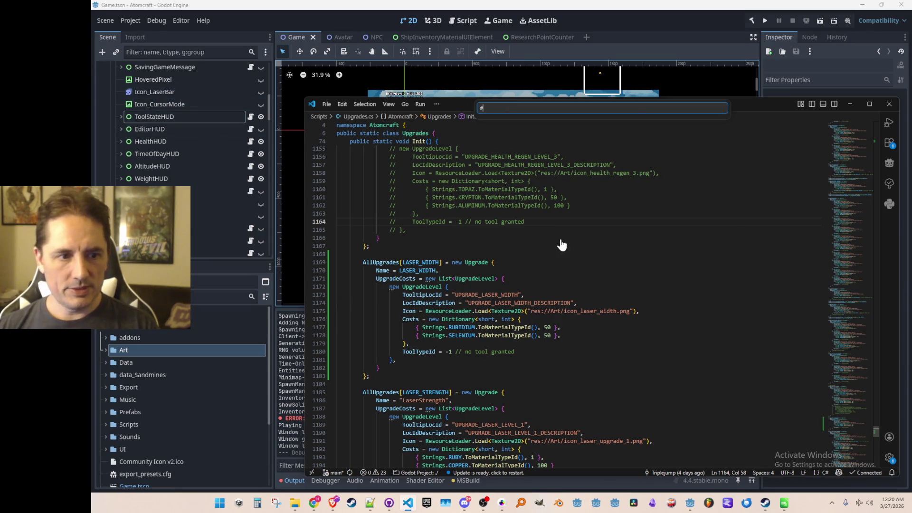
type("laser")
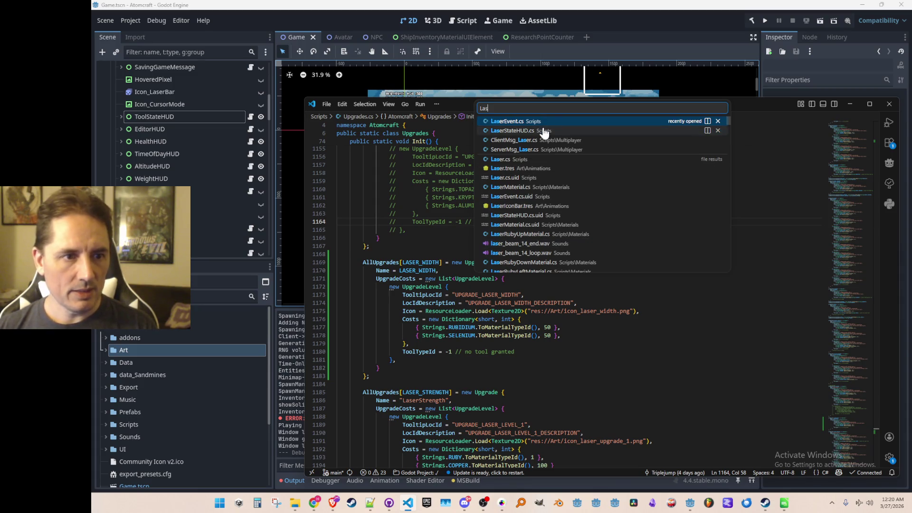
left_click(546, 125)
In Refresh(), add a comment about showing the laser width UI and accept the suggested if-statement
scroll(591, 309, "up", 3)
left_click(623, 315)
key("Return")
key("Return")
type("// ")
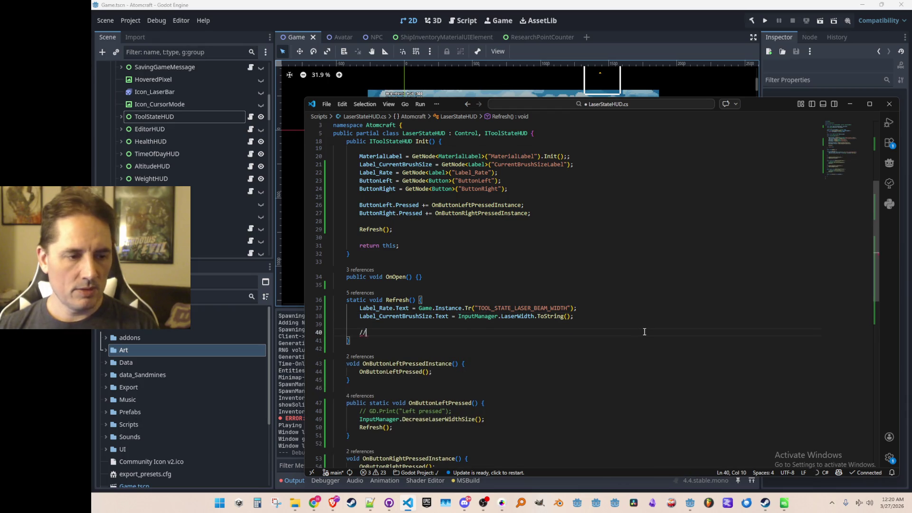
type("show the laser")
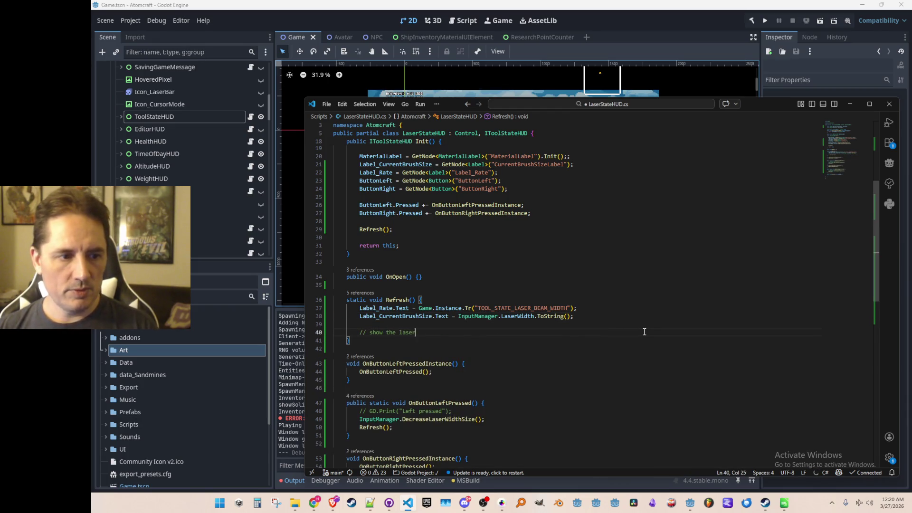
type(" width ")
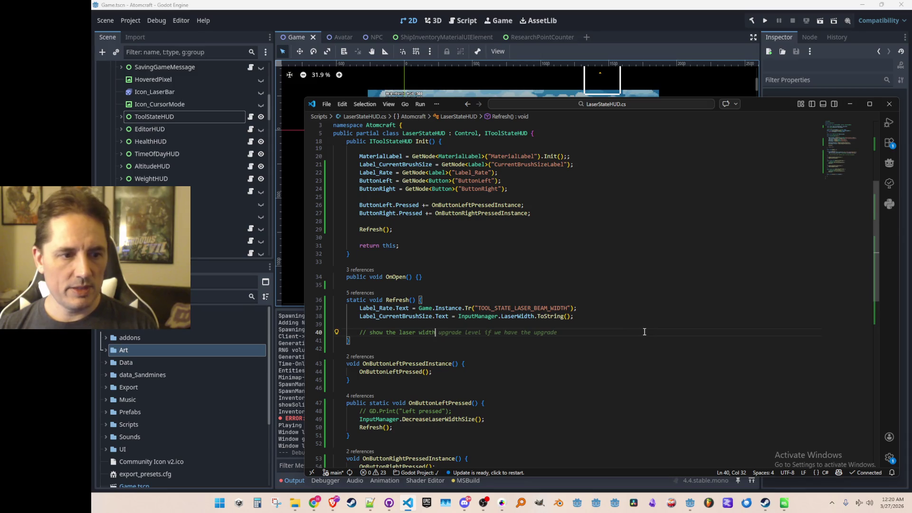
type("UI if we have the upgrade, hide it if we don't")
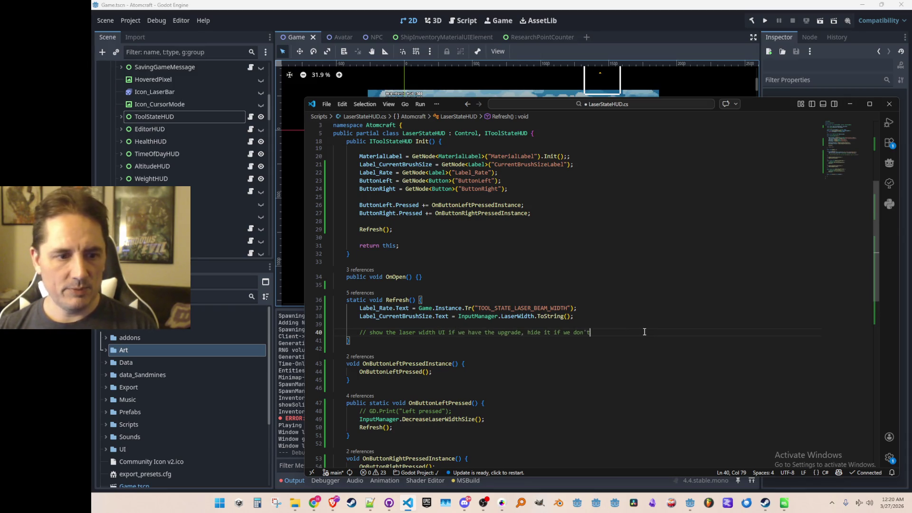
key("Tab")
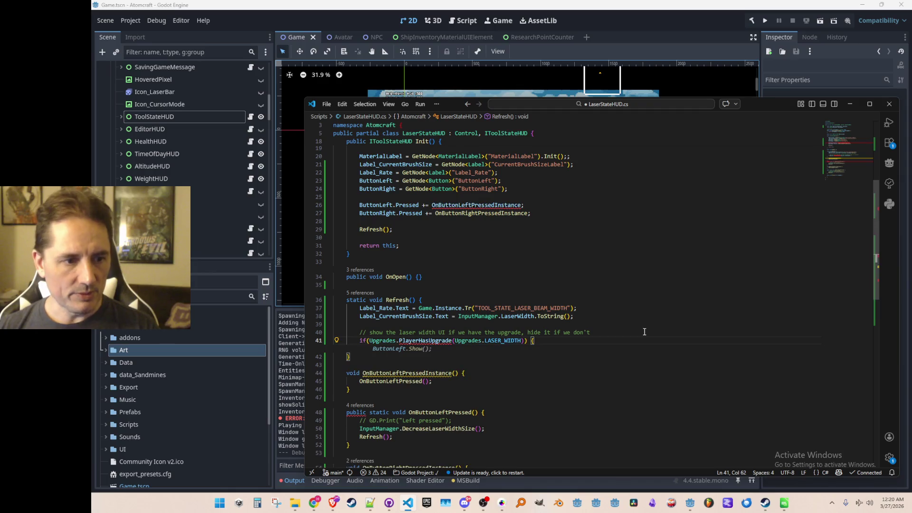
key("ctrl+Left")
key("ctrl+Left")
key("ctrl+Left")
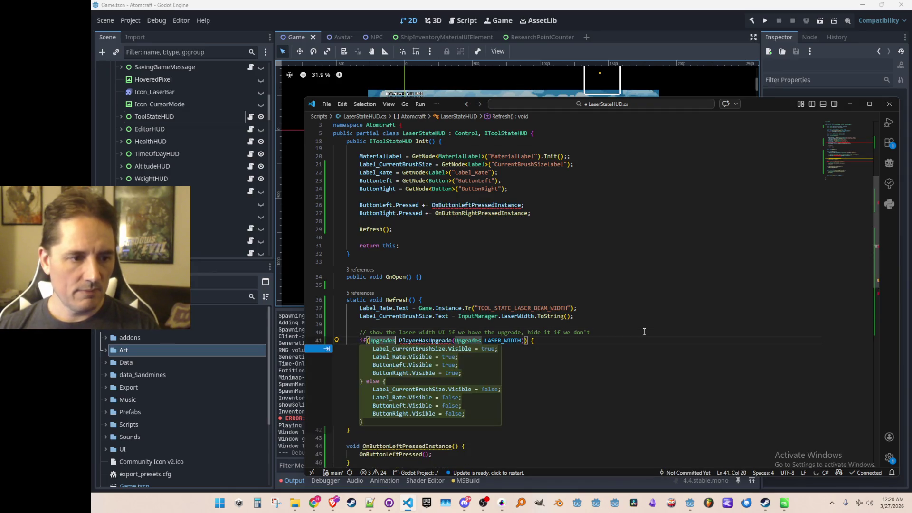
key("ctrl+BackSpace")
type("Ha")
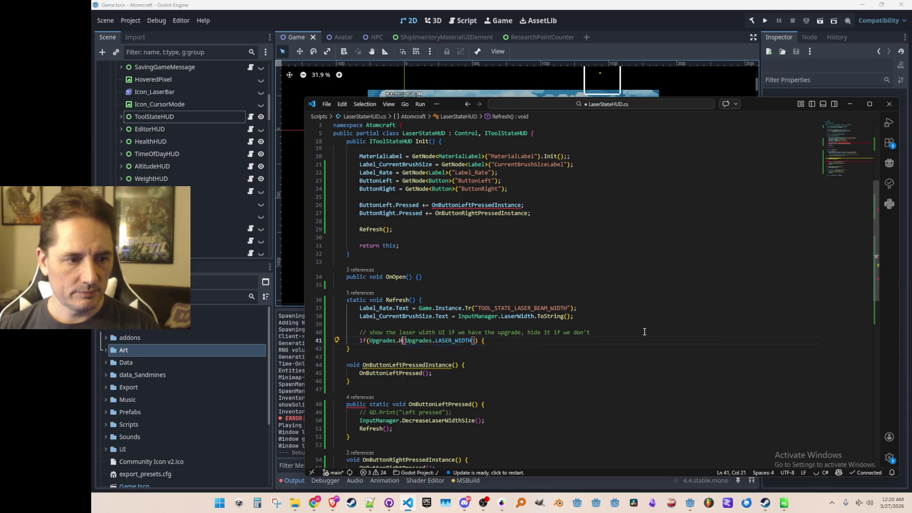
key("BackSpace")
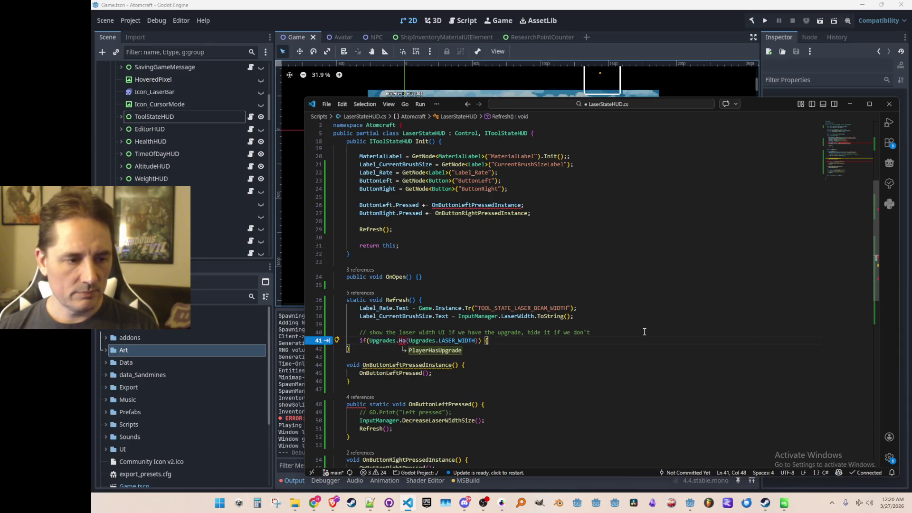
Look up GetUpgrade in the project and change the condition's call to GetUpgrade(LASER_WIDTH, 0)
key("End")
key("ctrl+shift+f")
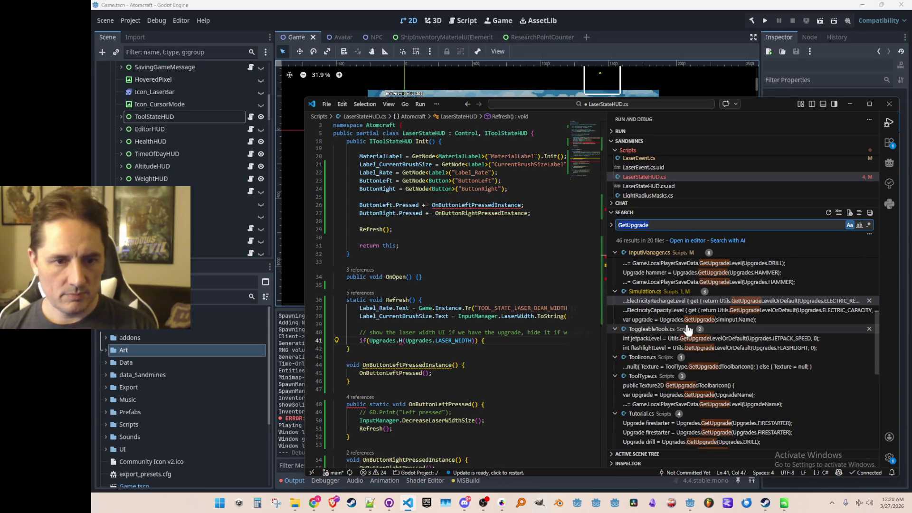
key("ctrl+b")
key("alt+Left")
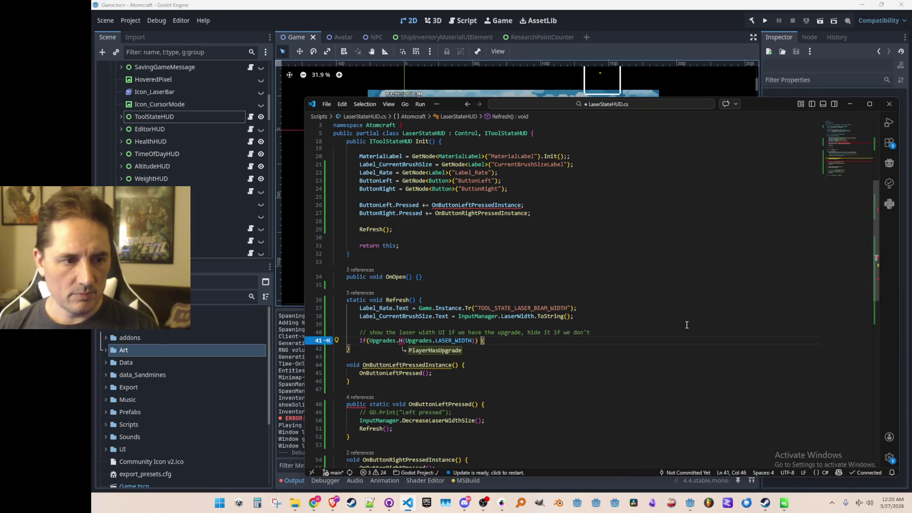
key("BackSpace")
type("Get")
key("Tab")
key("Tab")
type(", 0")
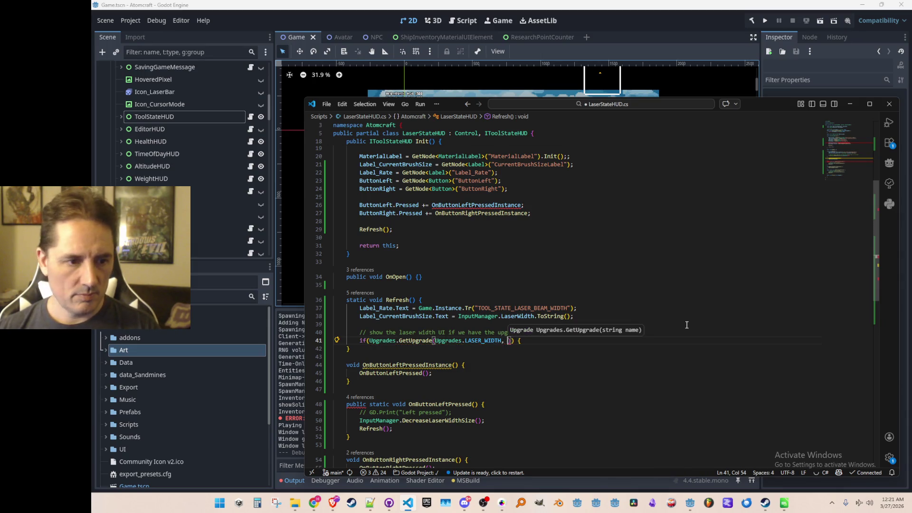
Finish the condition with '> 0', add the Show/Hide else block, and save
key("End")
key("Left")
key("Left")
key("Left")
type("> 0")
key("End")
key("ctrl+s")
key("Return")
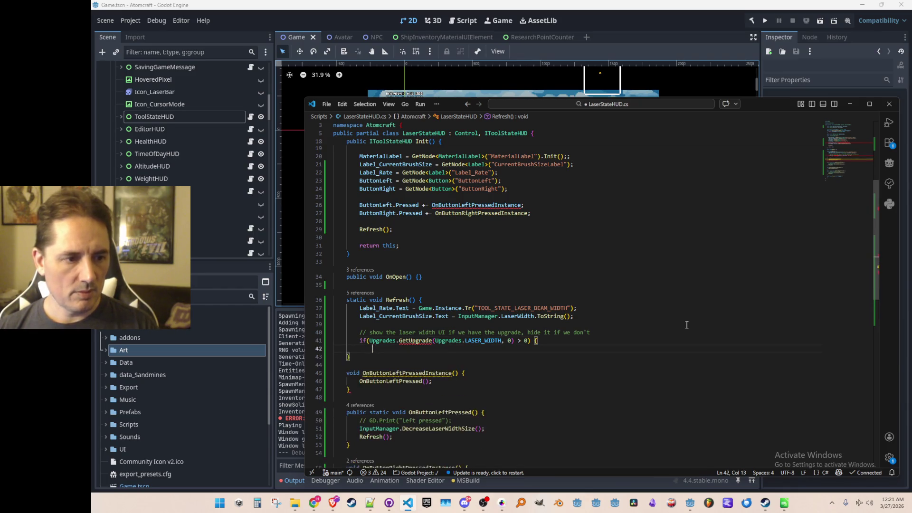
key("Tab")
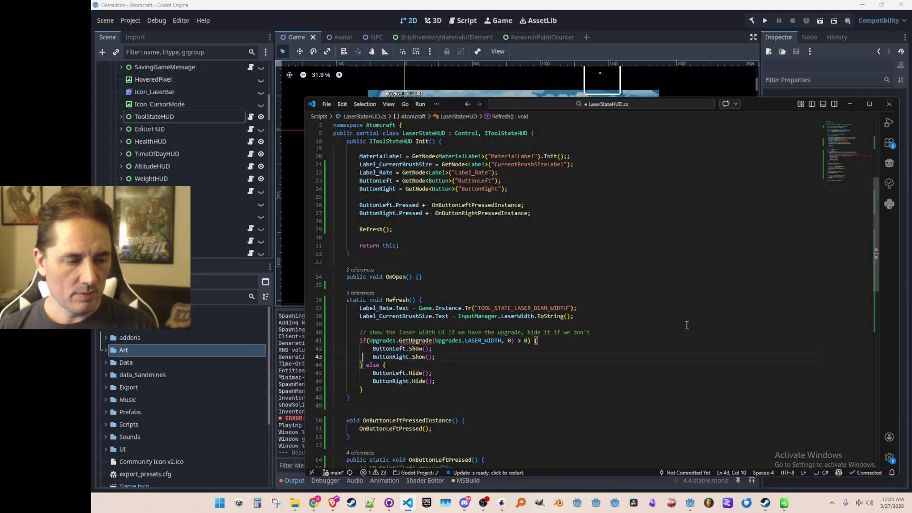
key("ctrl+s")
Declare a bool hasLaserWidthUpgrade above the if and use it as the condition
scroll(687, 325, "down", 1)
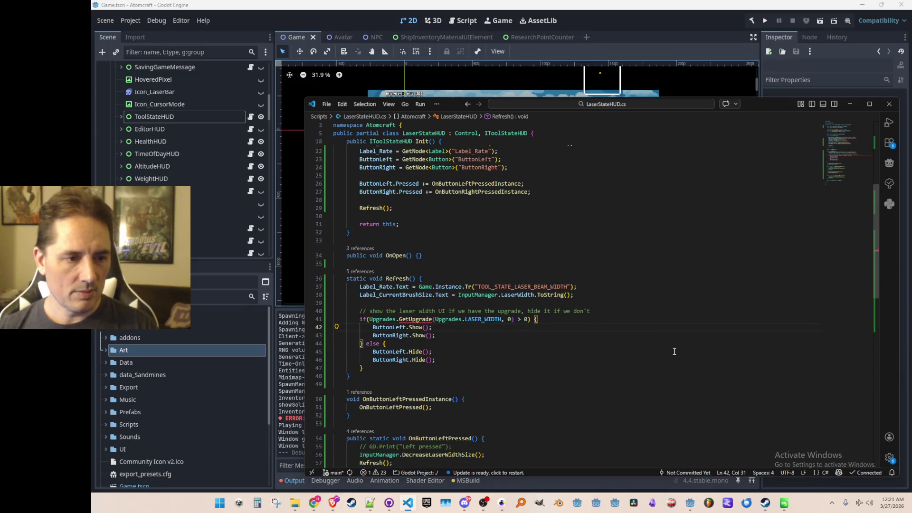
key("Up")
key("Home")
key("Return")
key("Up")
type("bool")
key("Tab")
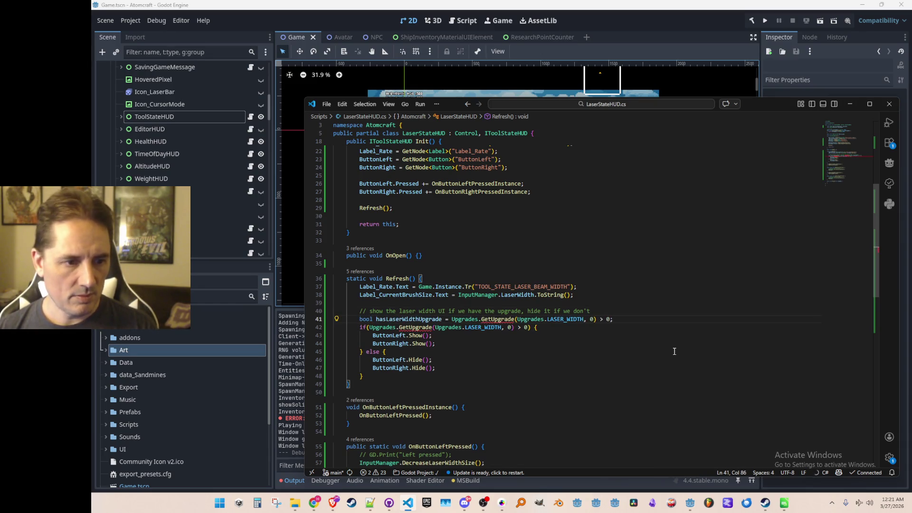
key("Tab")
key("Tab")
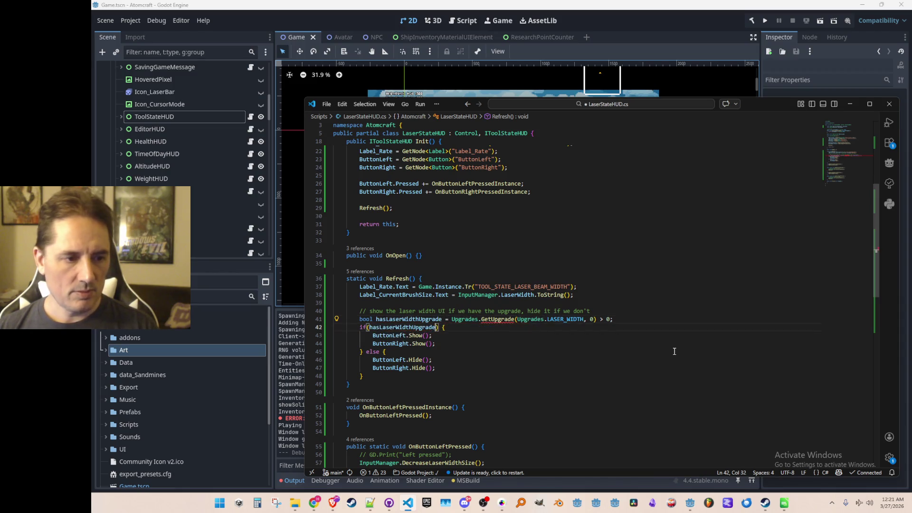
key("ctrl+s")
Check how GetUpgrade is used on the HAMMER upgrade line in InputManager.cs
key("End")
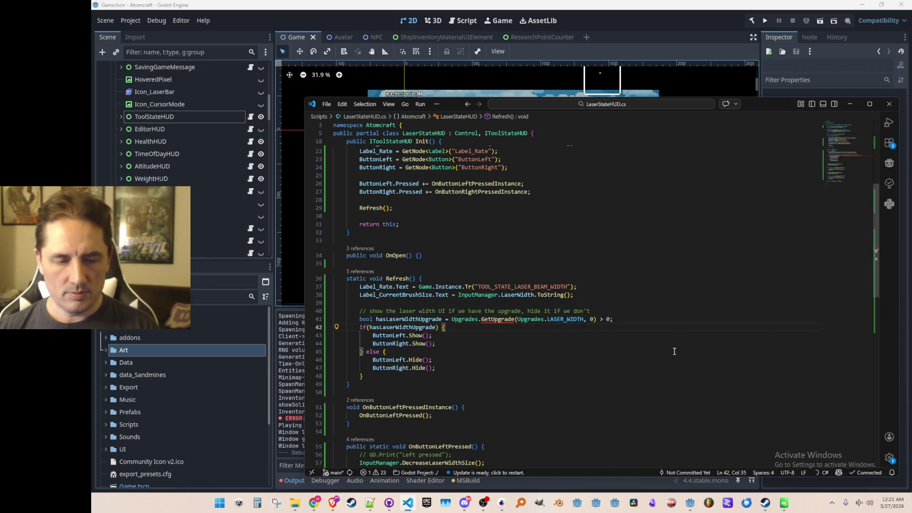
key("ctrl+shift+f")
left_click(707, 280)
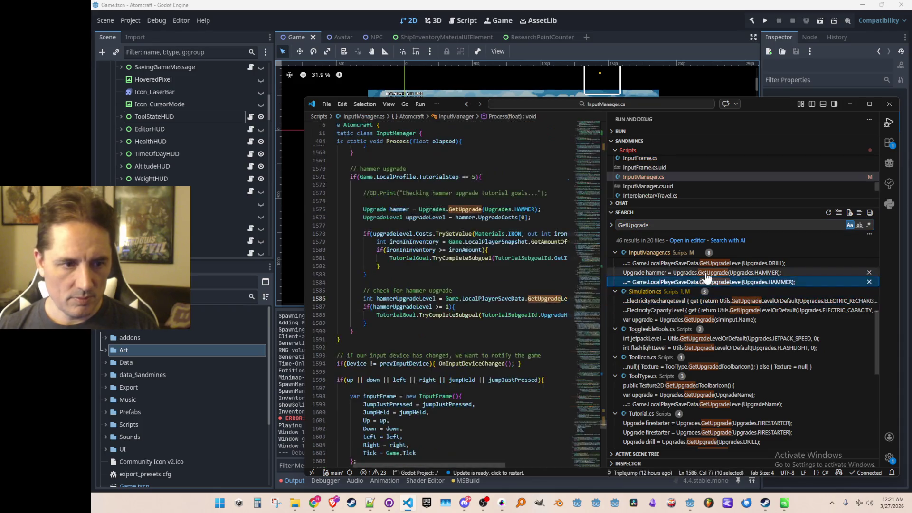
left_click(707, 272)
key("ctrl+b")
left_click(693, 298)
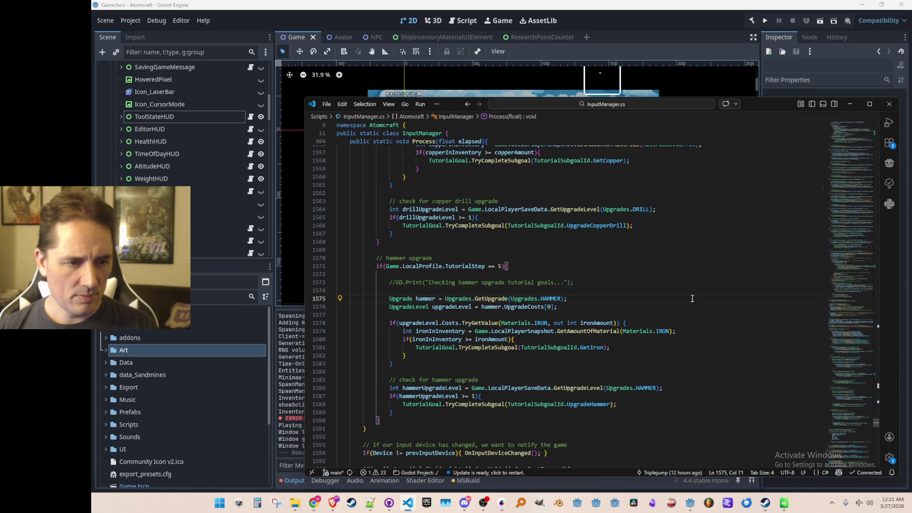
key("Left")
key("Left")
key("alt+Left")
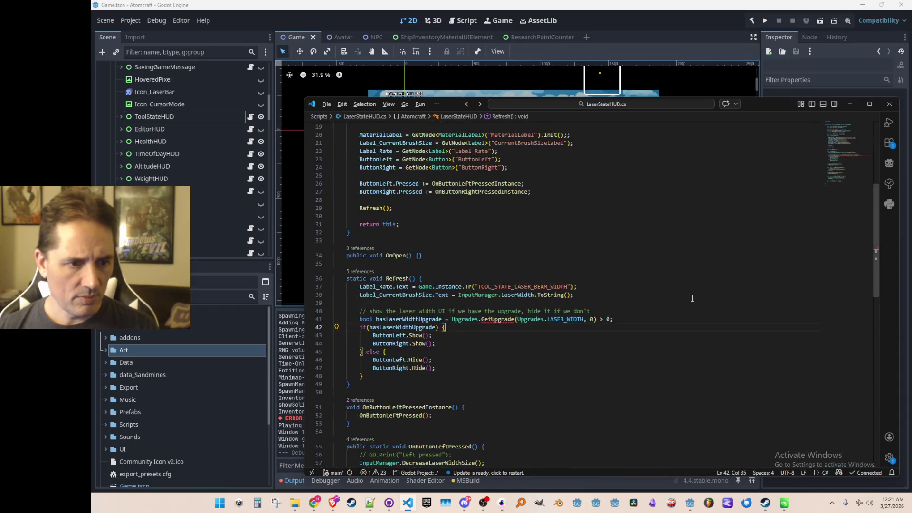
Remove the trailing ', 0) > 0' comparison from the declaration on line 41
key("End")
key("Down")
key("ctrl+shift+Left")
key("shift+End")
type(")")
key("Home")
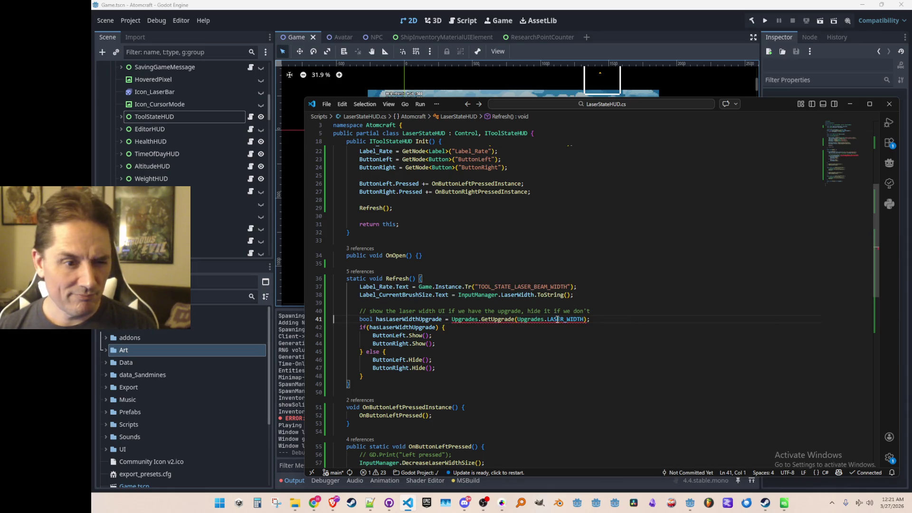
Inspect the GetUpgrade definition with Go to Definition
mouse_move(557, 320)
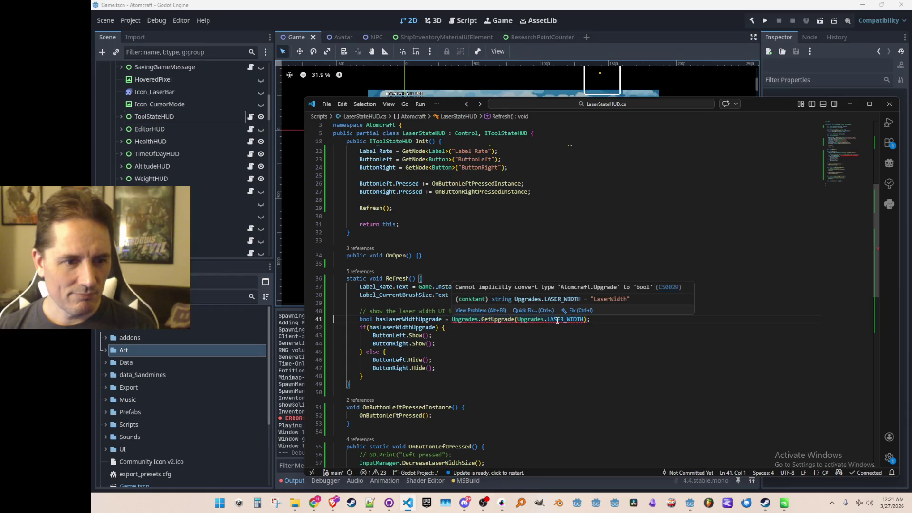
mouse_move(495, 323)
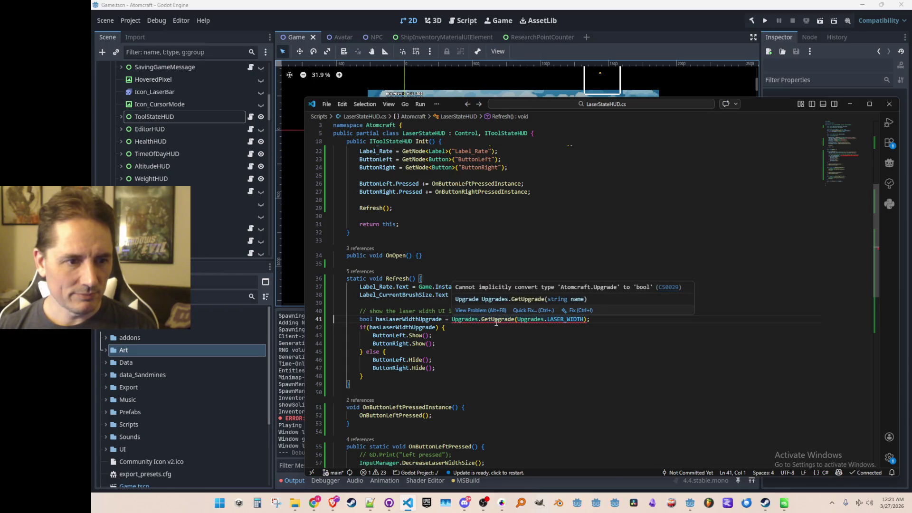
left_click(497, 321)
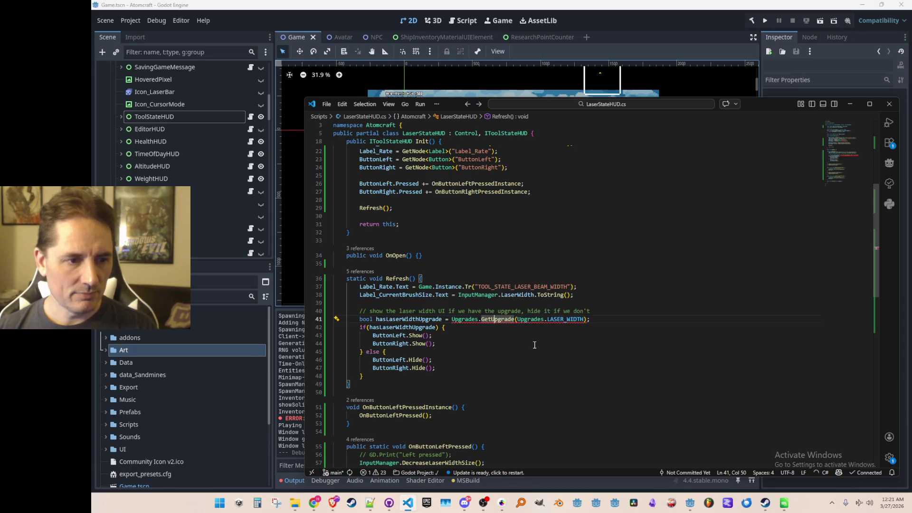
key("F12")
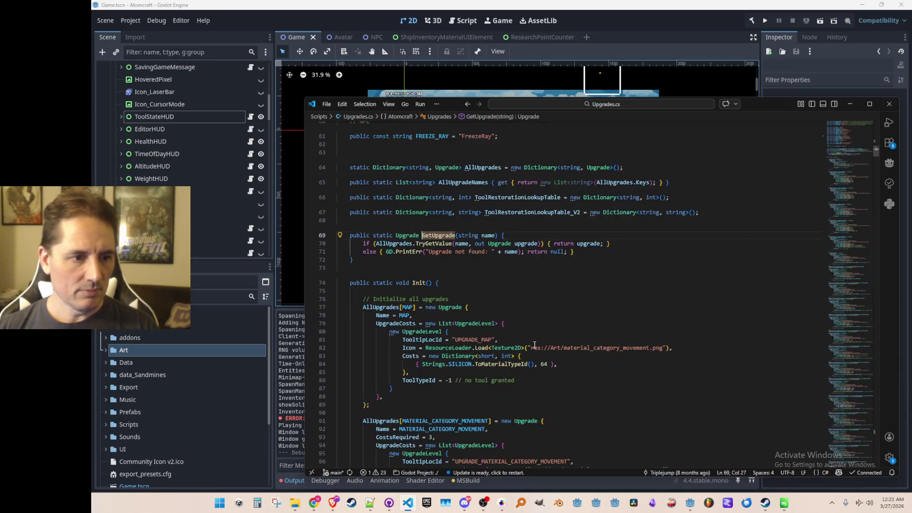
key("alt+Left")
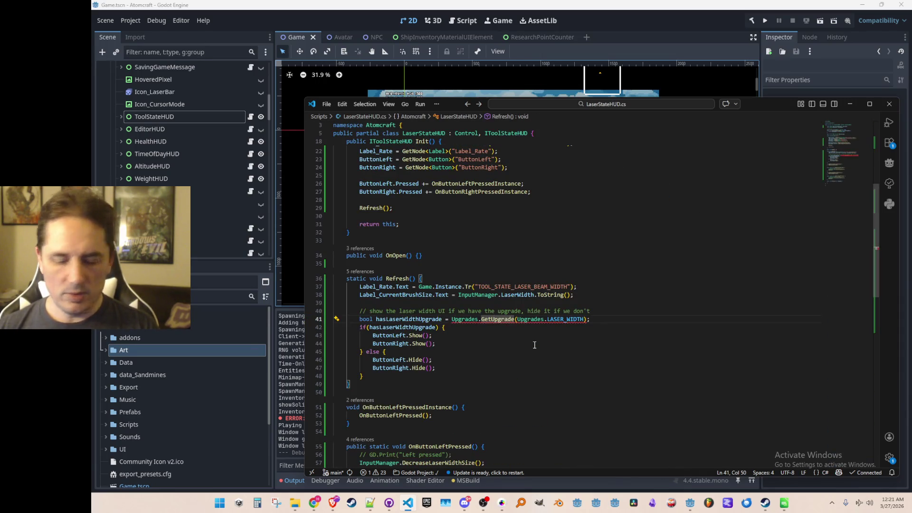
Search for 'GetUpgr' and grab the upgrade-level Utils call from Avatar.cs
key("ctrl+shift+f")
type("Has")
key("BackSpace")
type("GetUp")
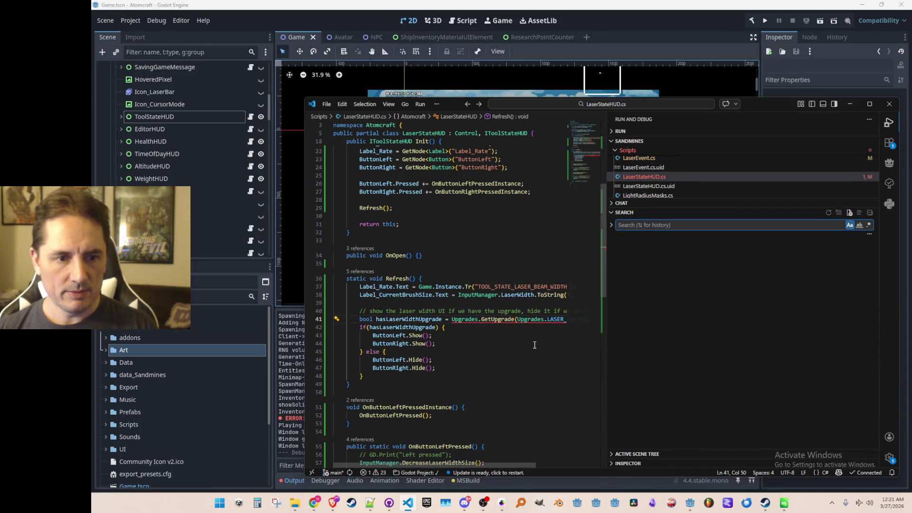
type("gr")
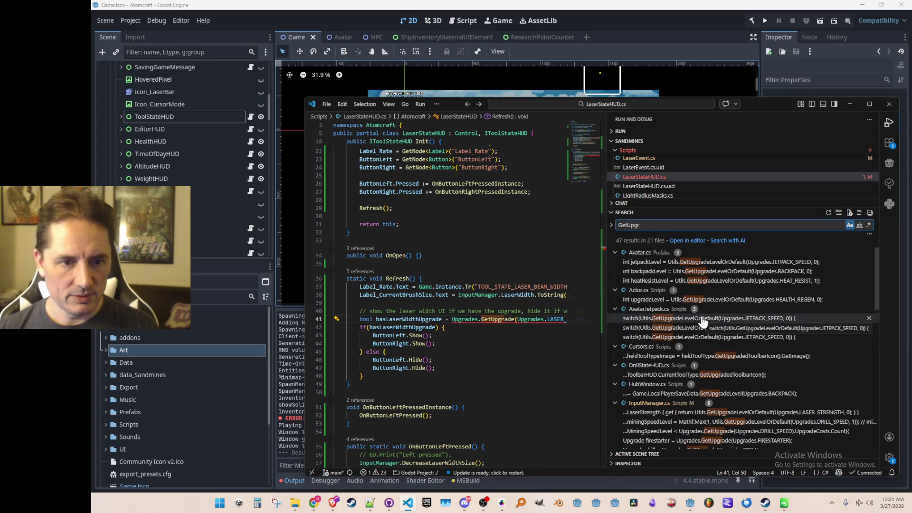
left_click(708, 263)
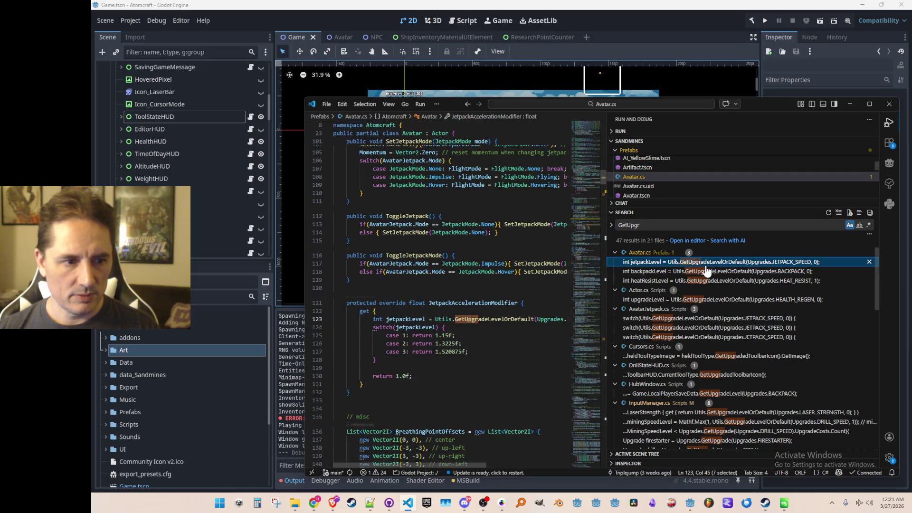
key("ctrl+b")
left_click(435, 319)
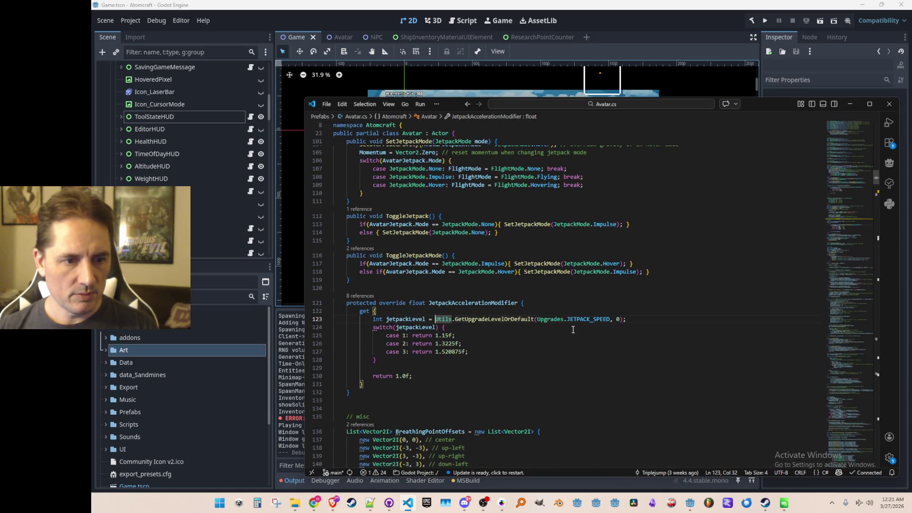
key("alt+Left")
Set hasLaserWidthUpgrade to Utils.GetUpgradeLevelOrDefault(Upgrades.LASER_WIDTH, 0) > 0 and save
key("ctrl+Left")
type("Utils.GetUpgradeLevelOrDefault(Upgrades.JETPACK_SPEED, 0);")
key("shift+End")
key("Delete")
key("Left")
key("Left")
key("Left")
key("ctrl+shift+Left")
type("LAS")
key("Tab")
key("End")
Replace the if/else block with ButtonLeft and ButtonRight .Visible assignments, and save
key("Left")
type("> 0")
key("End")
key("ctrl+s")
key("Down")
key("Left")
key("ctrl+Left")
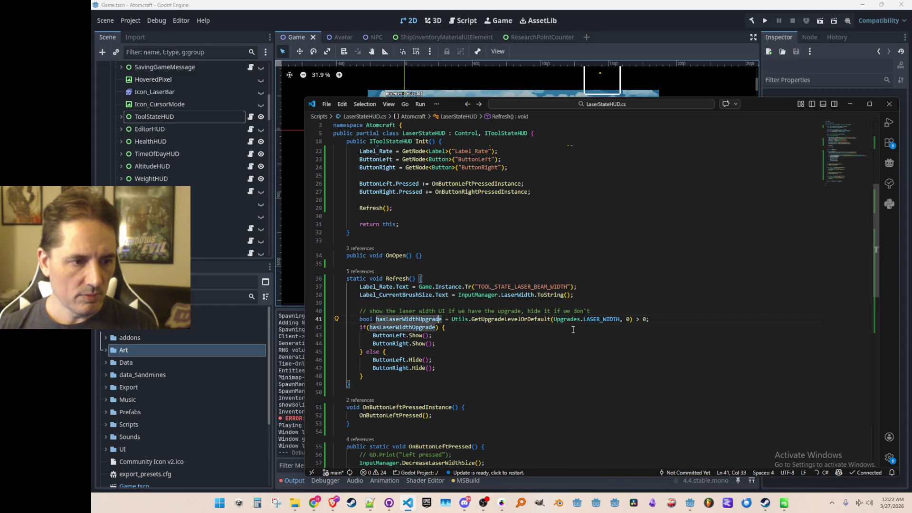
key("Down")
key("Home")
key("Up")
key("ctrl+shift+Return")
type("ButtonLeft.Vi")
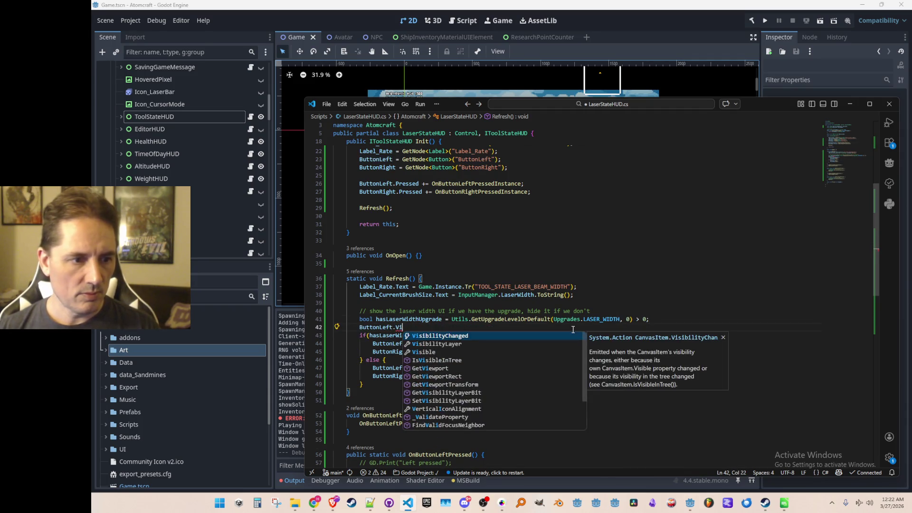
key("Escape")
key("Tab")
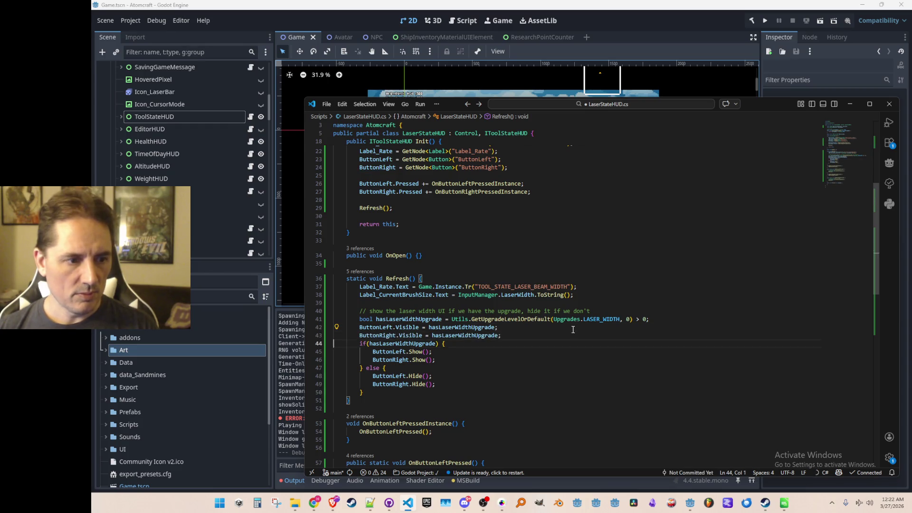
key("Down")
key("shift+Down")
key("shift+Down")
key("shift+Down")
key("Delete")
key("End")
key("Return")
key("ctrl+s")
Add Visible assignments for Label_CurrentBrushSize and Label_Rate, and save
scroll(585, 333, "up", 3)
scroll(632, 356, "down", 3)
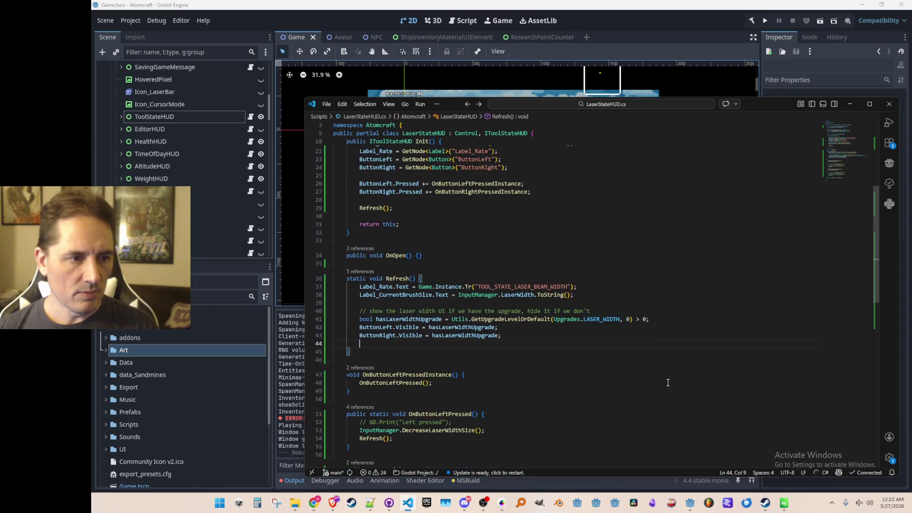
scroll(674, 389, "up", 1)
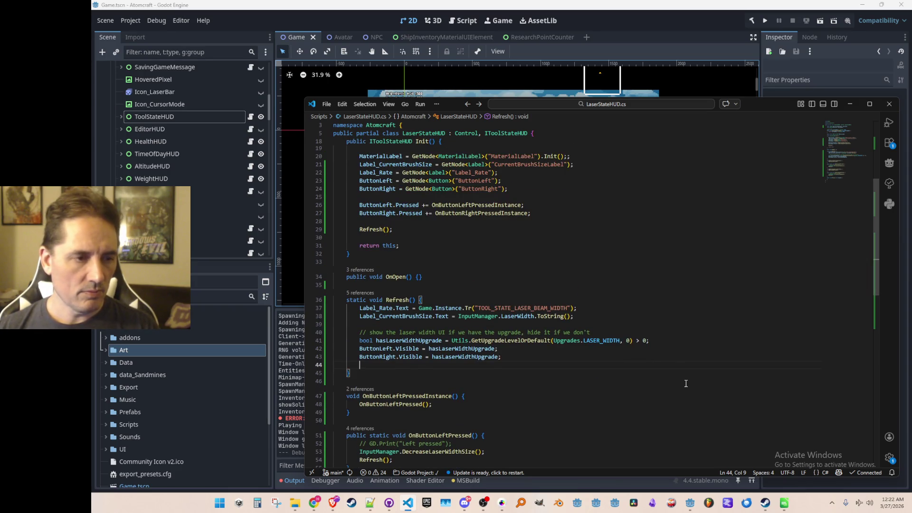
type("Label_")
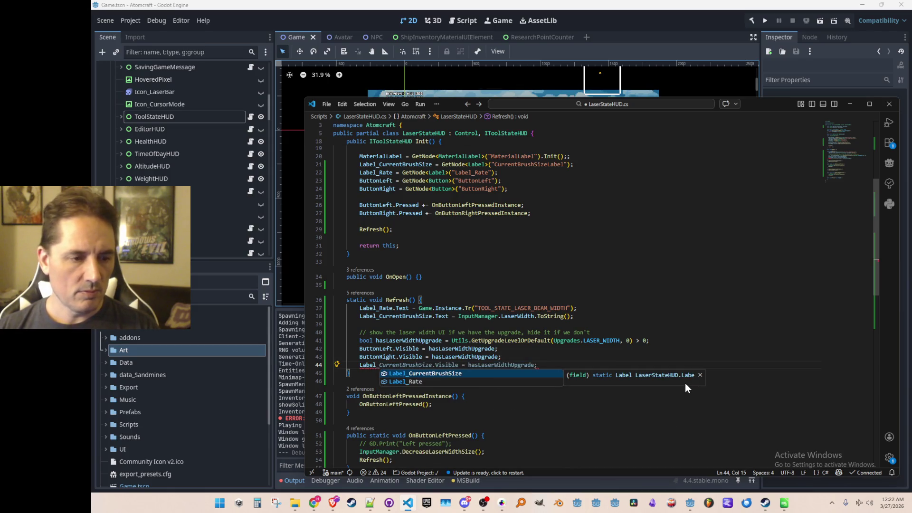
key("Tab")
key("ctrl+s")
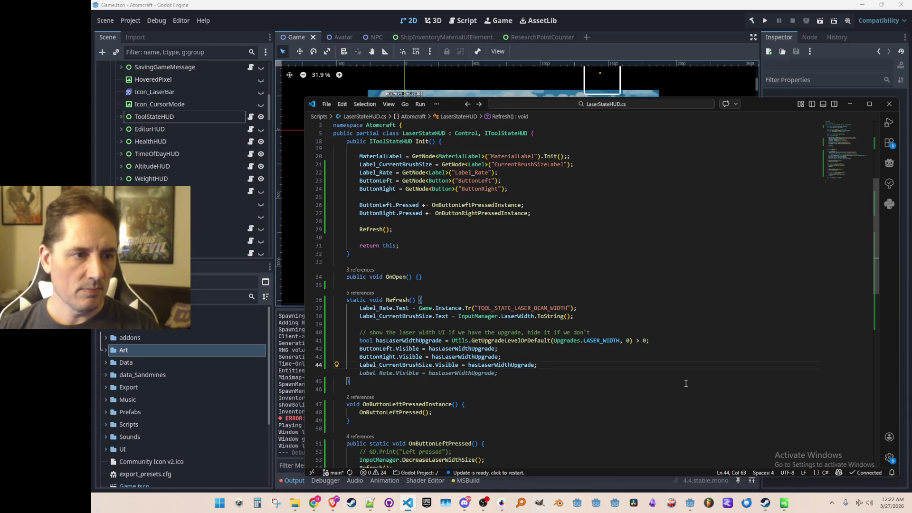
key("Home")
key("Home")
key("End")
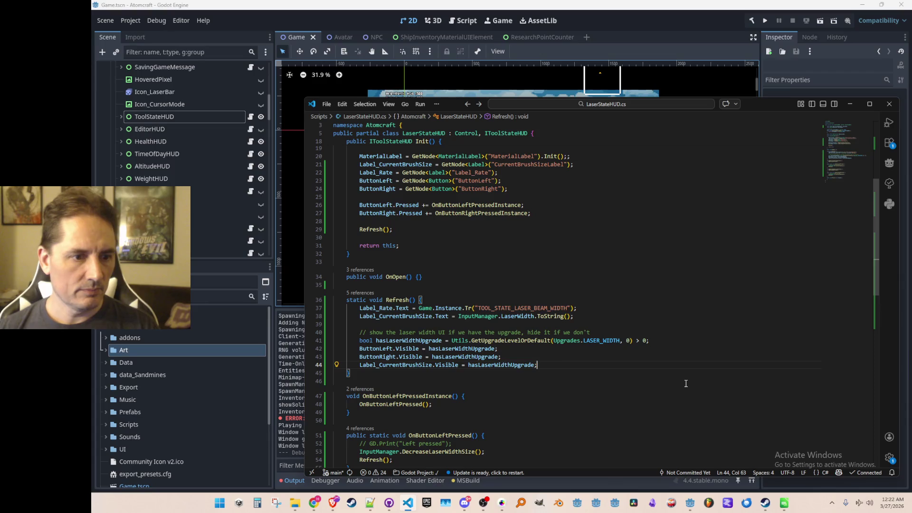
key("Return")
key("Tab")
key("Home")
key("Home")
key("Up")
key("Up")
key("ctrl+s")
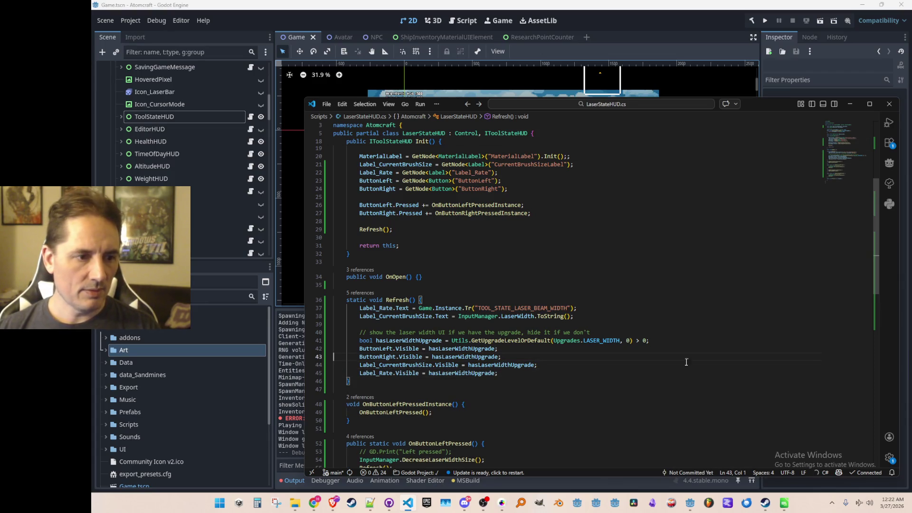
Insert a '// laser width' comment at the top of Refresh() and save
left_click(667, 311)
key("Home")
key("Return")
key("Return")
key("Up")
type("// laser width")
key("Home")
key("ctrl+s")
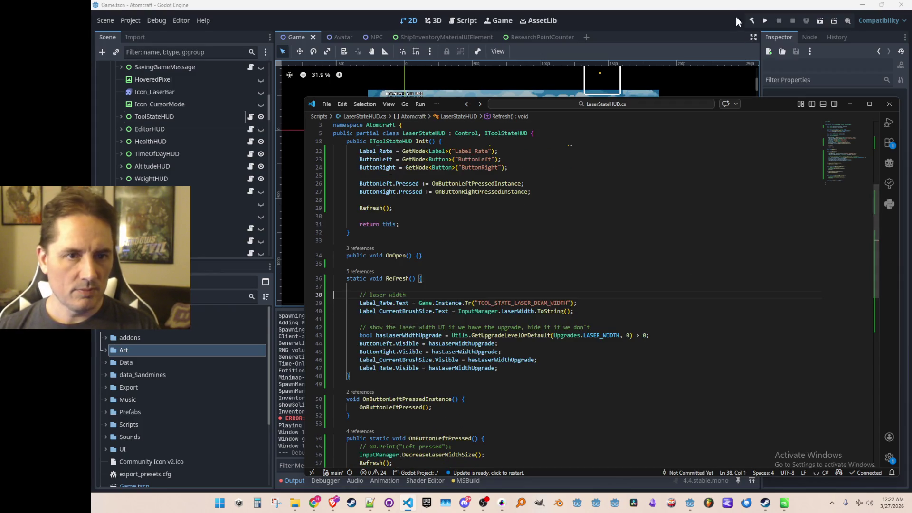
Return to LaserStateHUD.cs and split OnOpen()'s empty braces onto separate lines
left_click(731, 24)
key("alt+Tab")
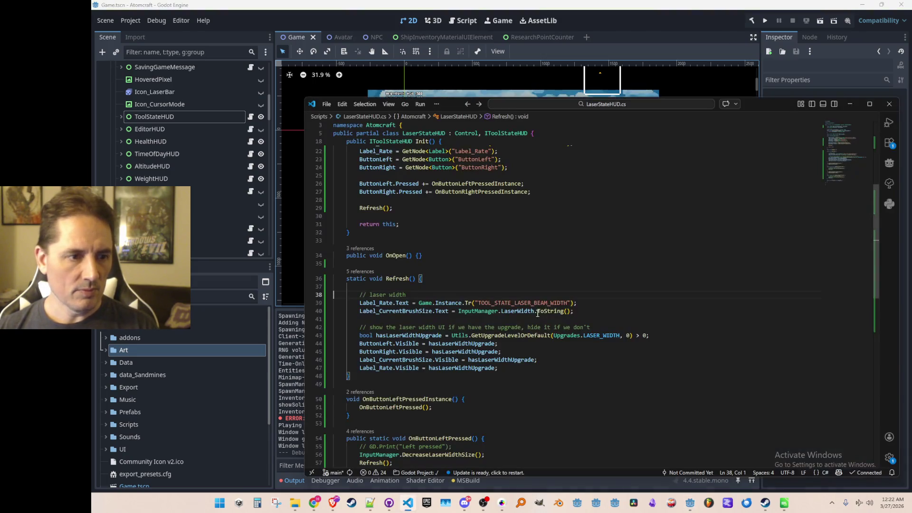
left_click(560, 262)
scroll(343, 161, "up", 1)
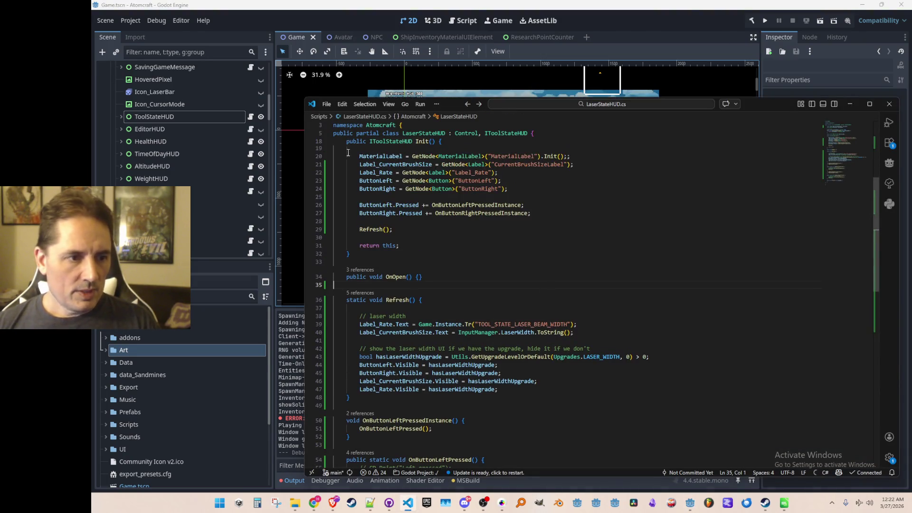
scroll(553, 303, "down", 1)
scroll(465, 282, "up", 1)
scroll(500, 268, "down", 1)
left_click(483, 285)
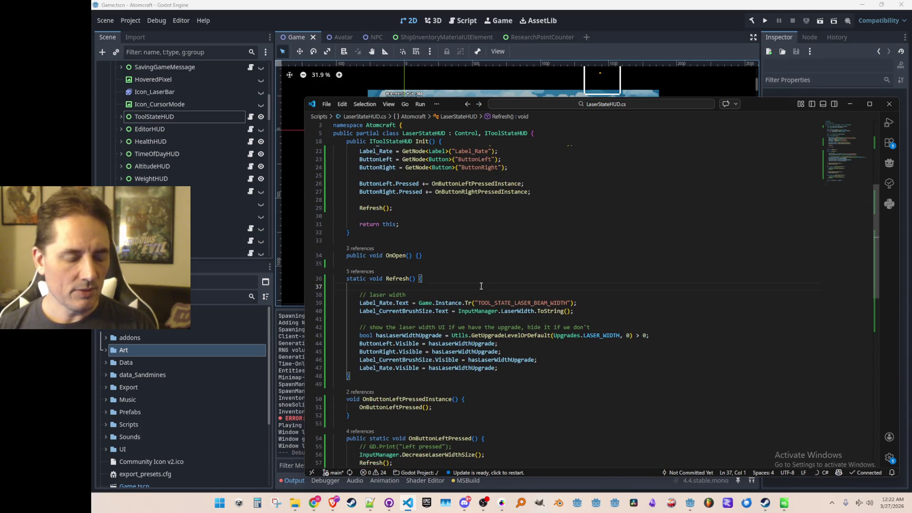
left_click(476, 260)
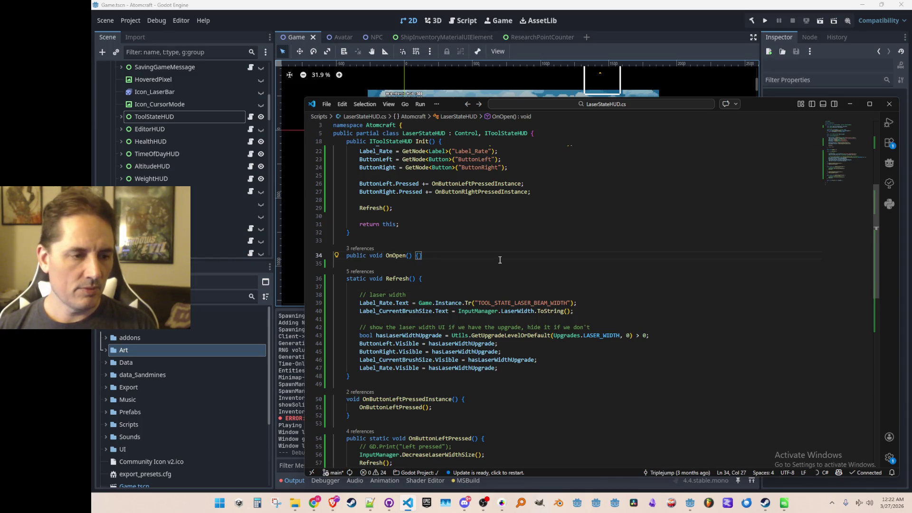
key("Return")
Copy the Refresh name from its declaration and insert Refresh(); into OnOpen()
key("Down")
key("Down")
key("Down")
key("ctrl+Right")
key("ctrl+Right")
key("Right")
key("shift+End")
key("ctrl+c")
key("Up")
key("Up")
key("Up")
key("ctrl+v")
type(";")
key("Up")
key("Up")
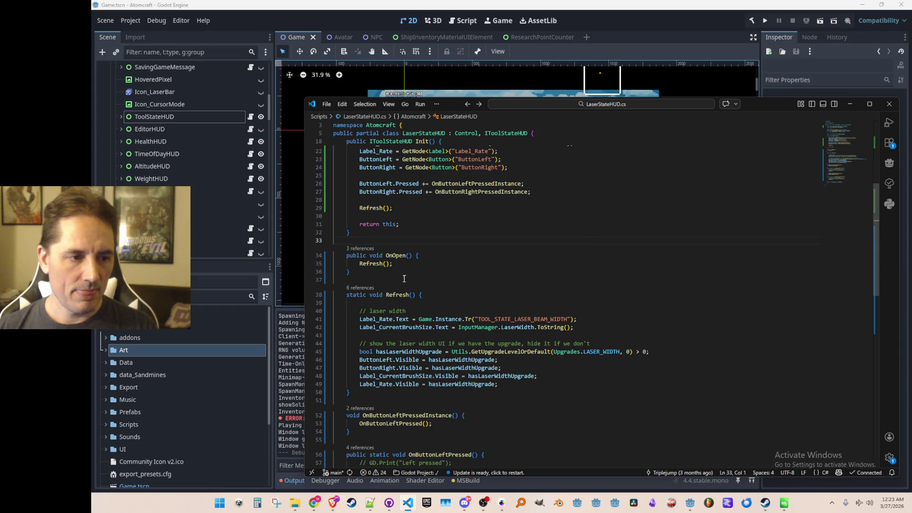
Peek all references to Refresh, then bring up actions for the IToolStateHUD interface
left_click(361, 289)
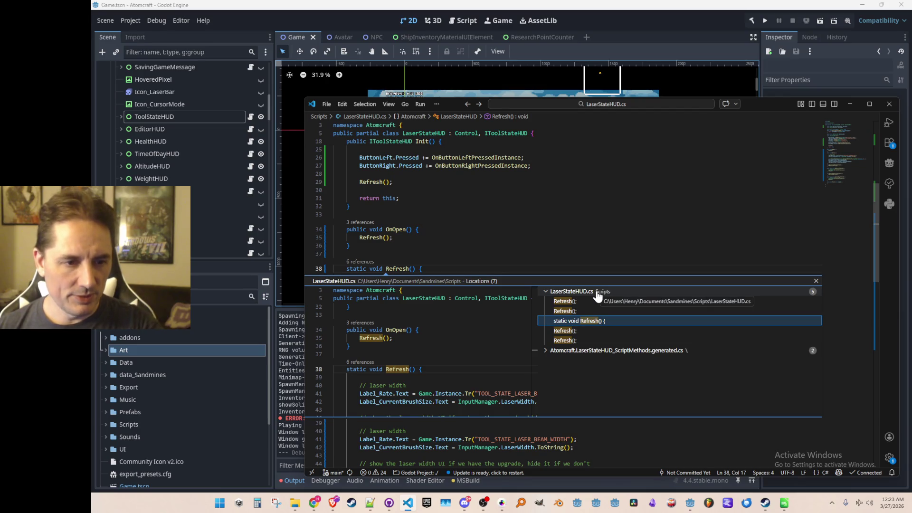
left_click(577, 255)
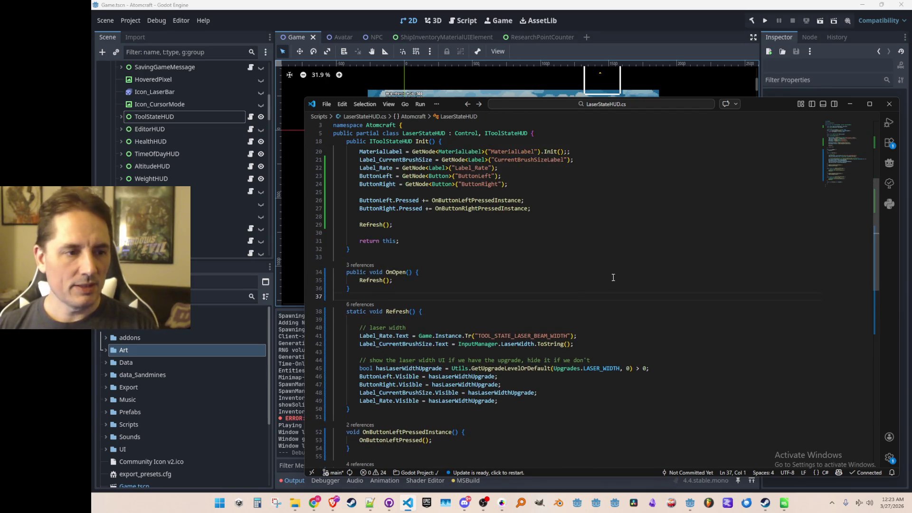
scroll(513, 279, "up", 3)
scroll(551, 294, "up", 1)
left_click(562, 297)
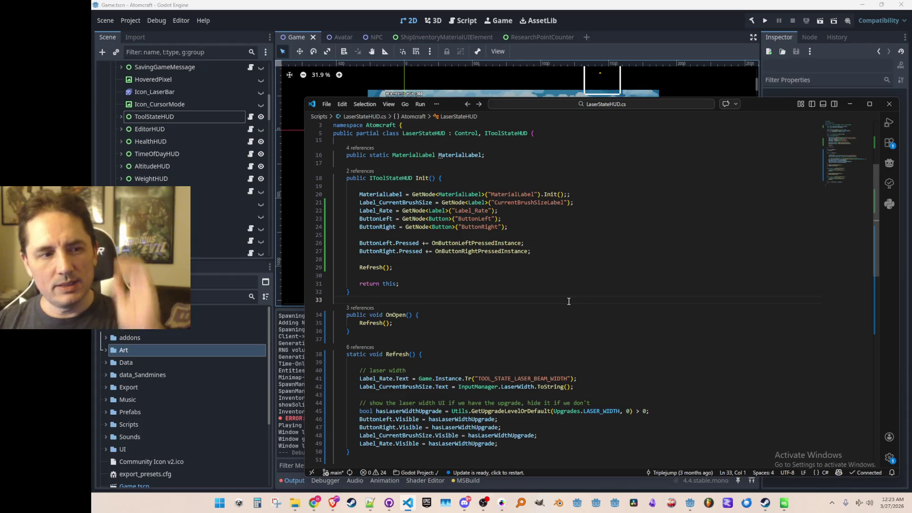
scroll(561, 285, "up", 1)
left_click(506, 133)
right_click(504, 161)
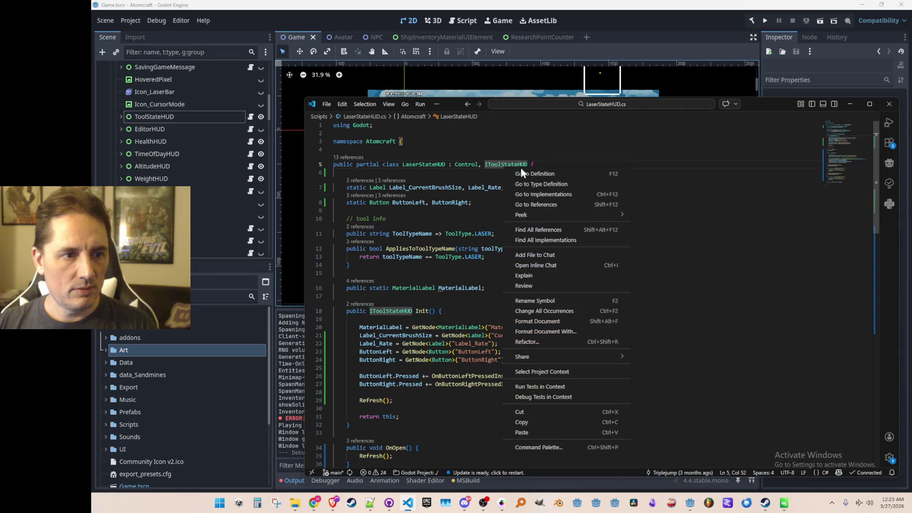
Inspect the IToolStateHUD interface definition, then navigate back to LaserStateHUD.cs
left_click(527, 176)
left_click(562, 237)
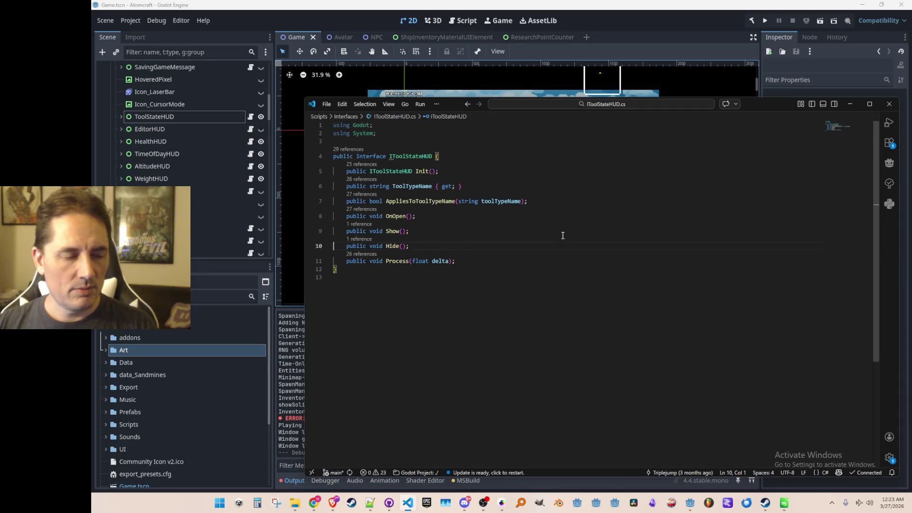
key("alt+Left")
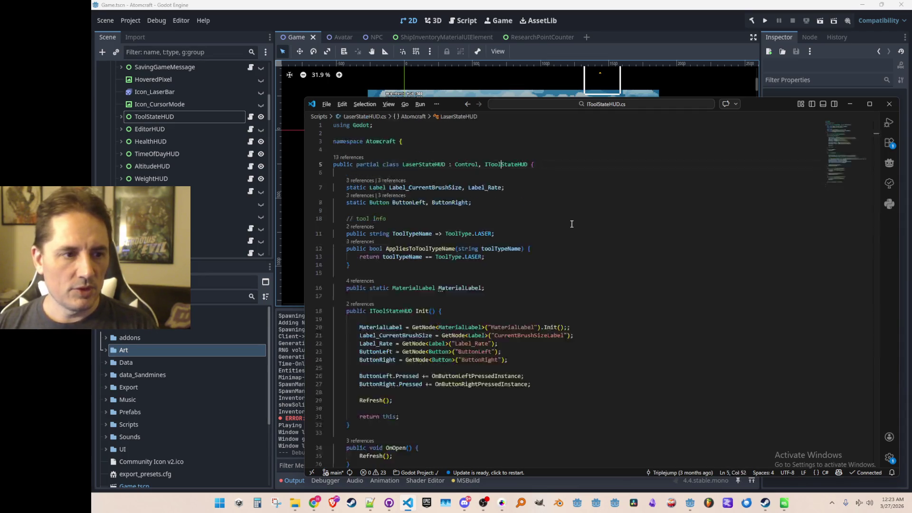
key("alt+Left")
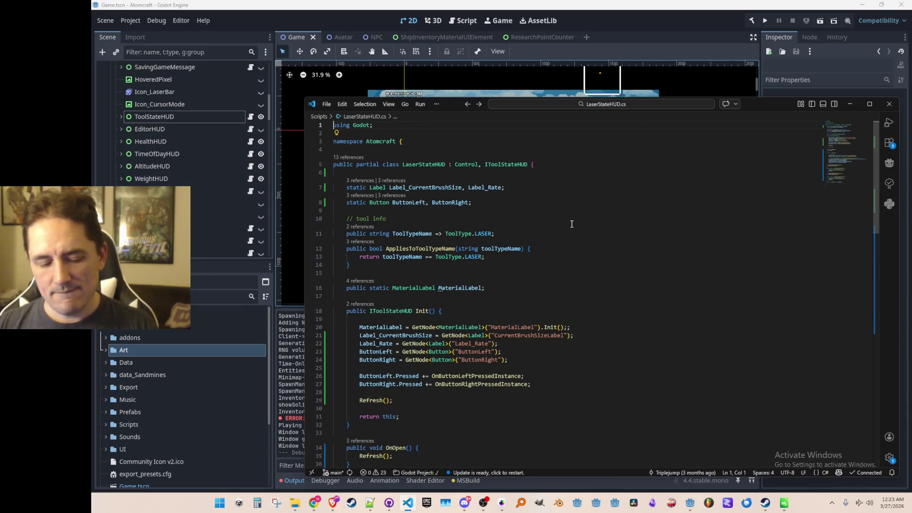
Open ToolStateHUD.cs and add 'public' before its void Refresh() declaration
key("ctrl+p")
type("ToolStat")
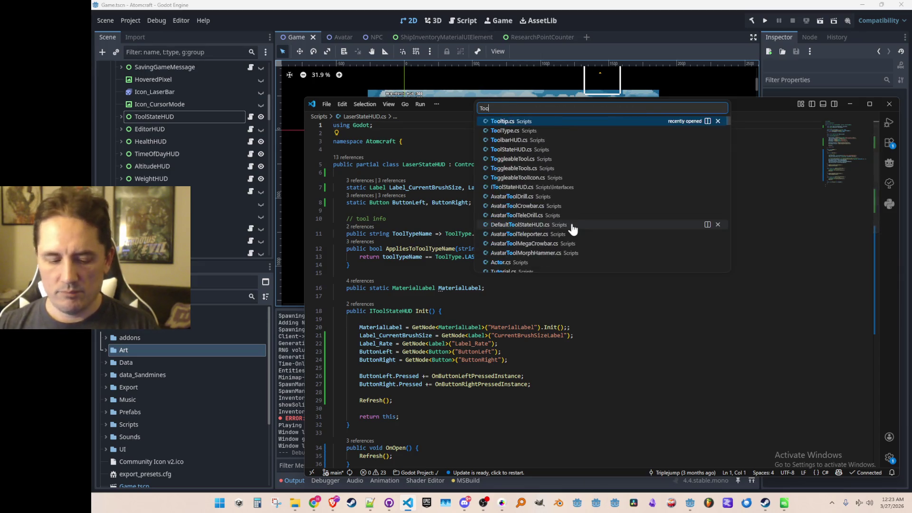
key("Return")
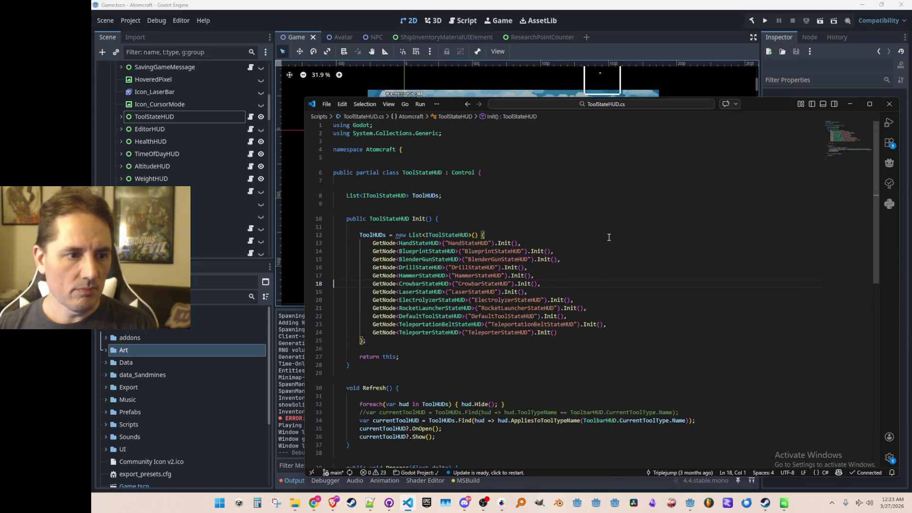
scroll(609, 237, "down", 5)
left_click(560, 410)
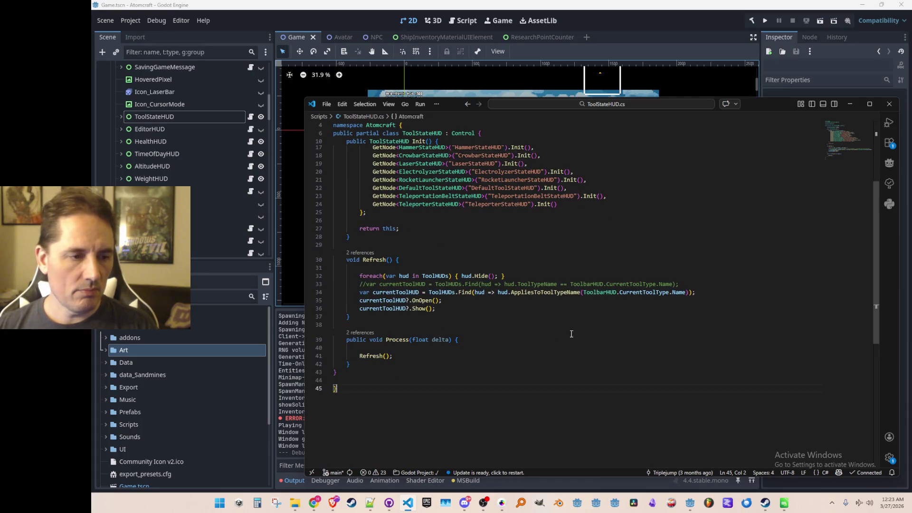
scroll(570, 337, "up", 2)
scroll(561, 354, "up", 2)
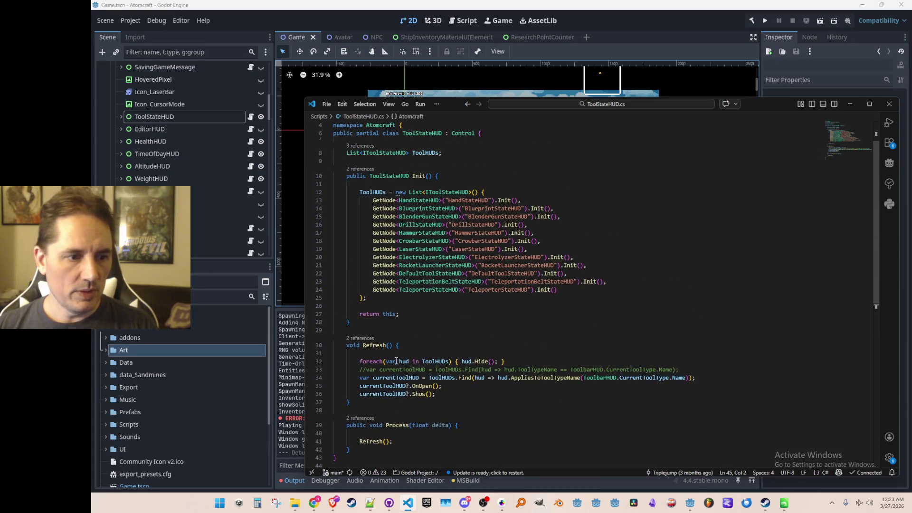
scroll(405, 353, "up", 2)
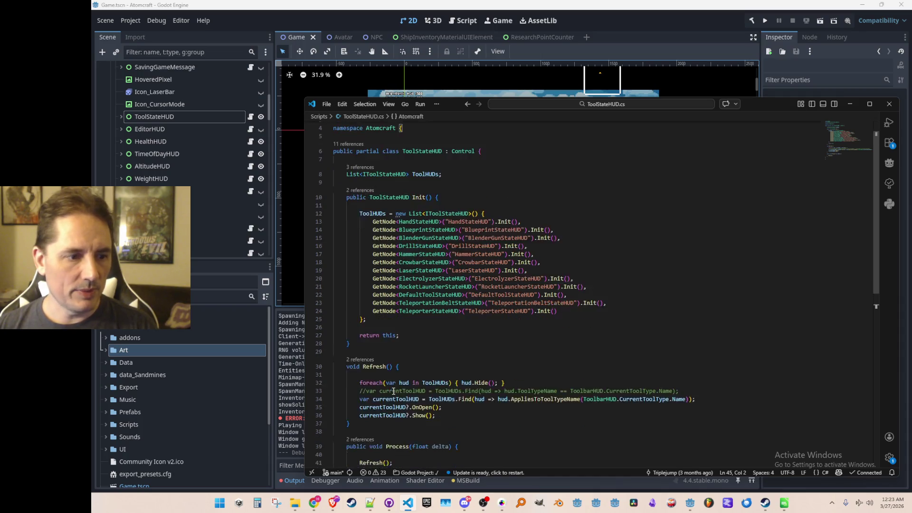
left_click(574, 379)
key("Down")
key("Home")
type("public")
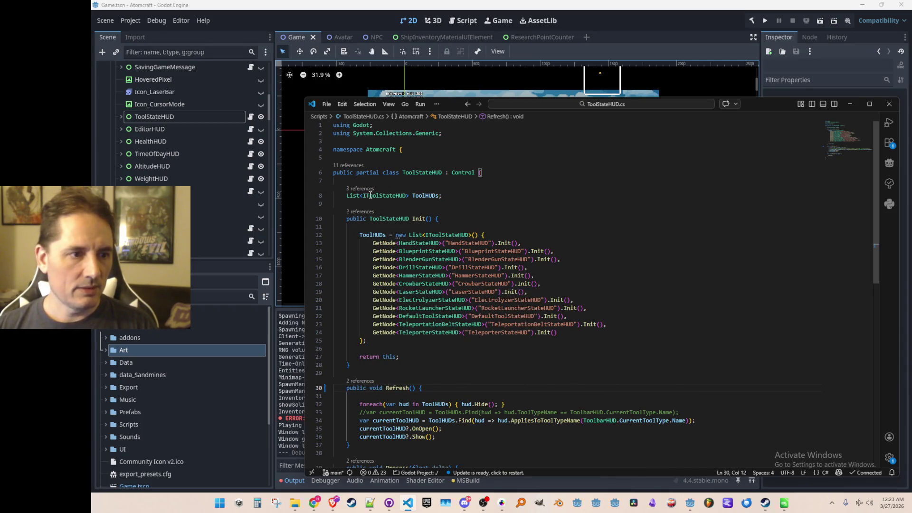
Review Init's reference in Gameplay.cs and the ToolStateHUD property declaration
left_click(360, 212)
left_click(568, 261)
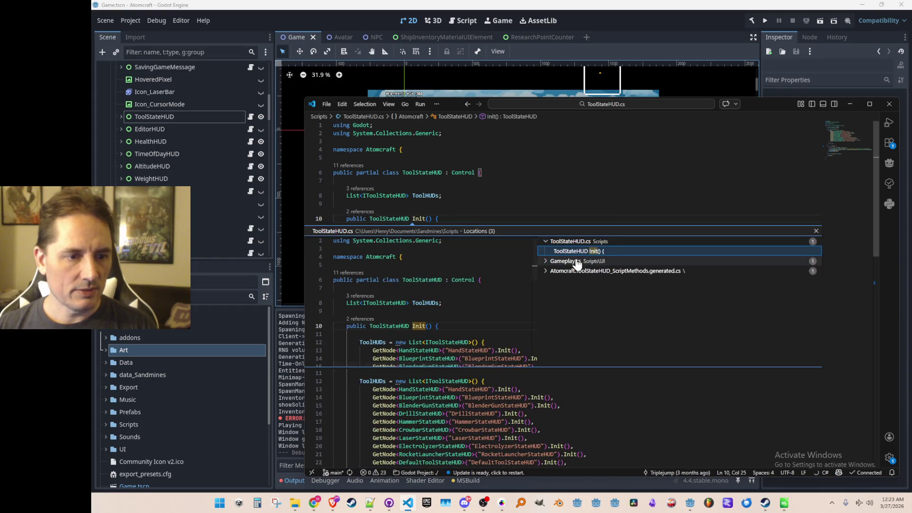
double_click(583, 270)
key("Home")
key("ctrl+Right")
key("F12")
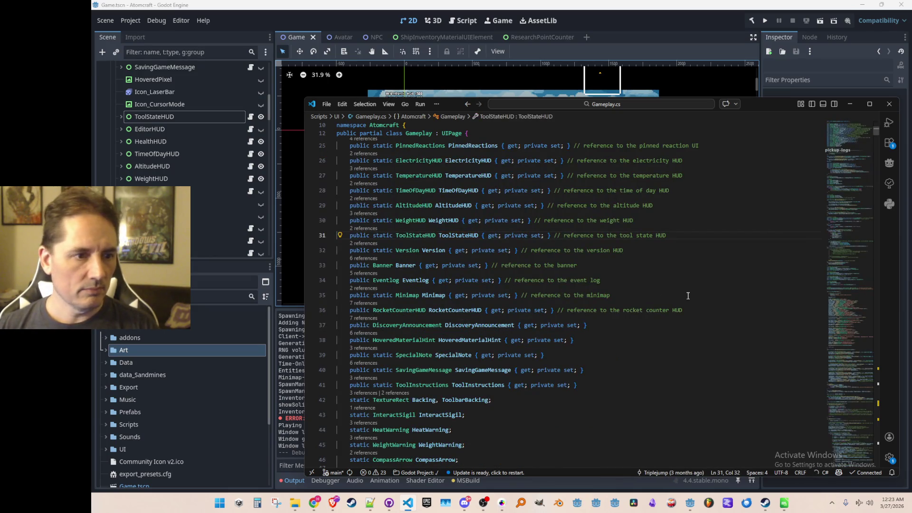
key("Home")
key("Home")
key("Up")
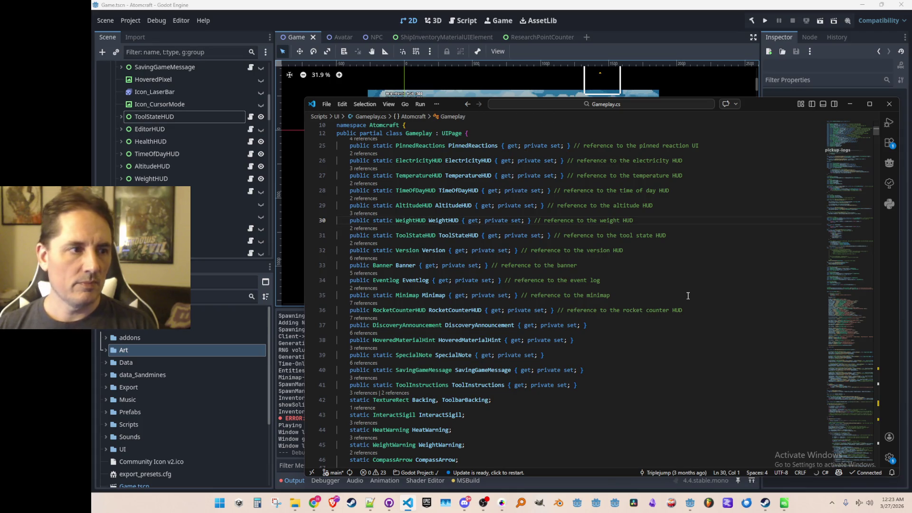
key("alt+Left")
key("ctrl+Right")
key("F12")
key("Down")
key("Down")
key("Down")
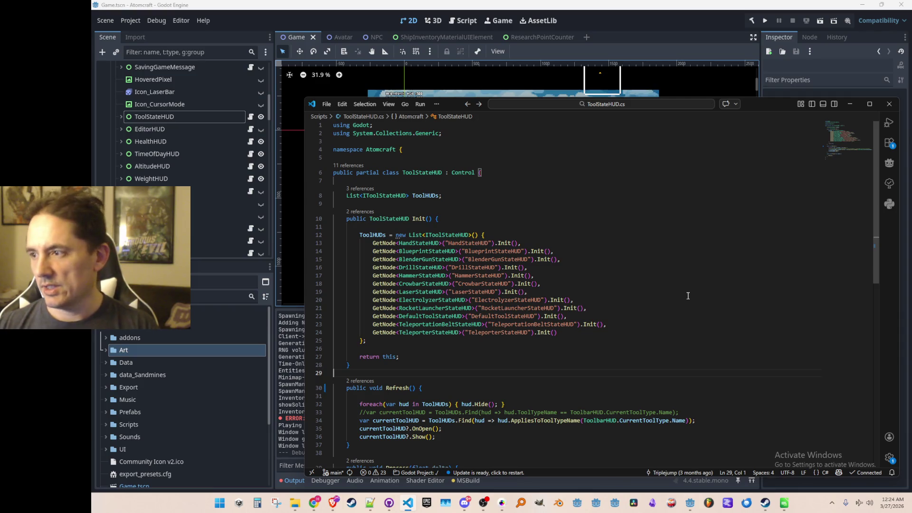
key("ctrl+p")
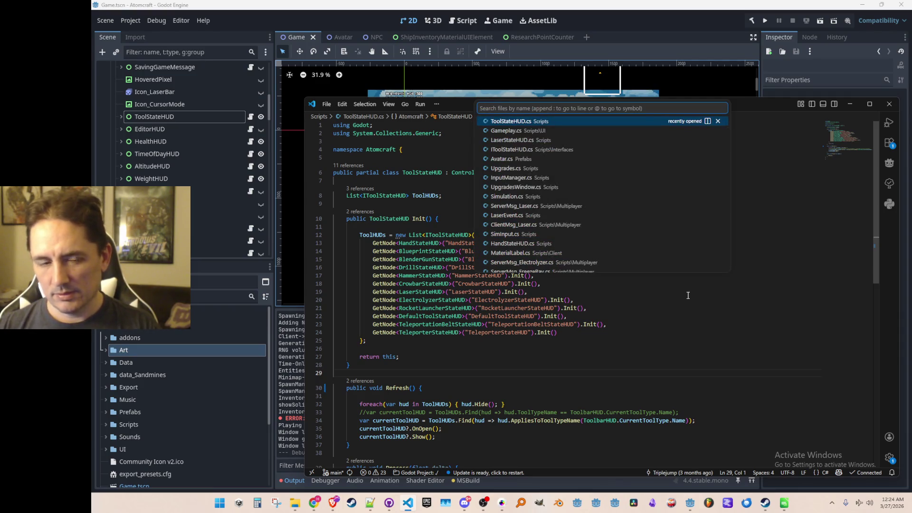
Glance at Upgrade.cs, then return to ToolStateHUD.cs
type("Upgrade")
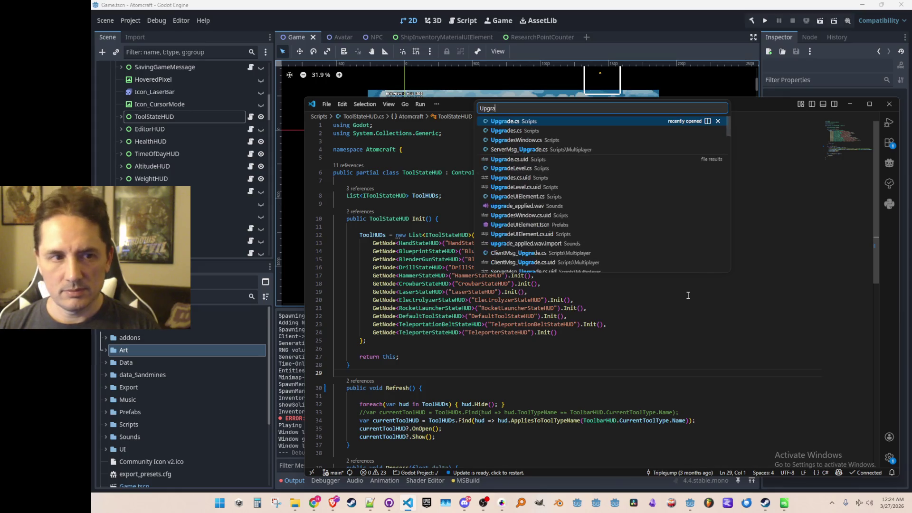
left_click(551, 123)
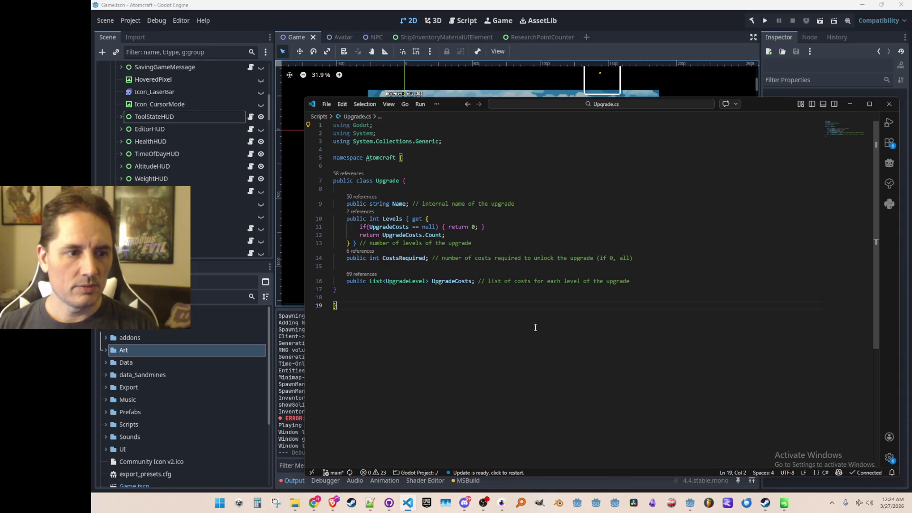
key("alt+Left")
Open Upgrades.cs and review the code around lines 68–73
key("ctrl+p")
type("Upgrades")
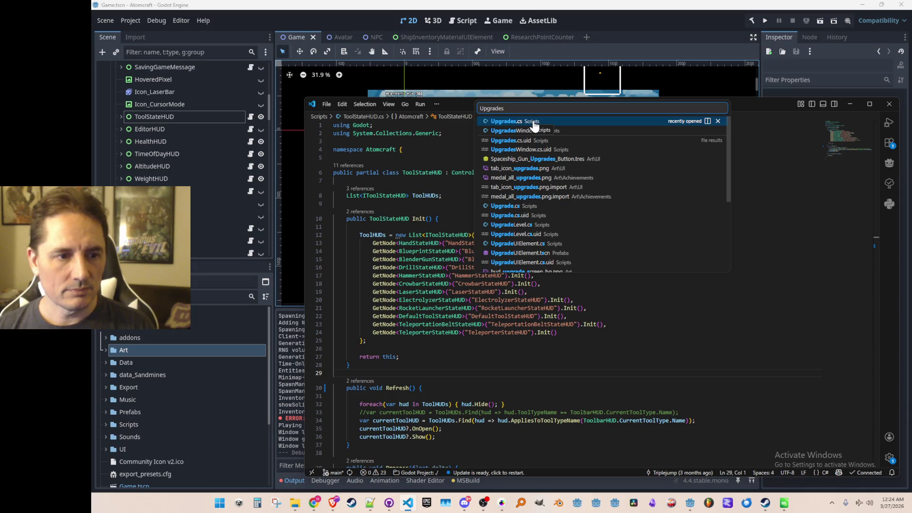
left_click(533, 124)
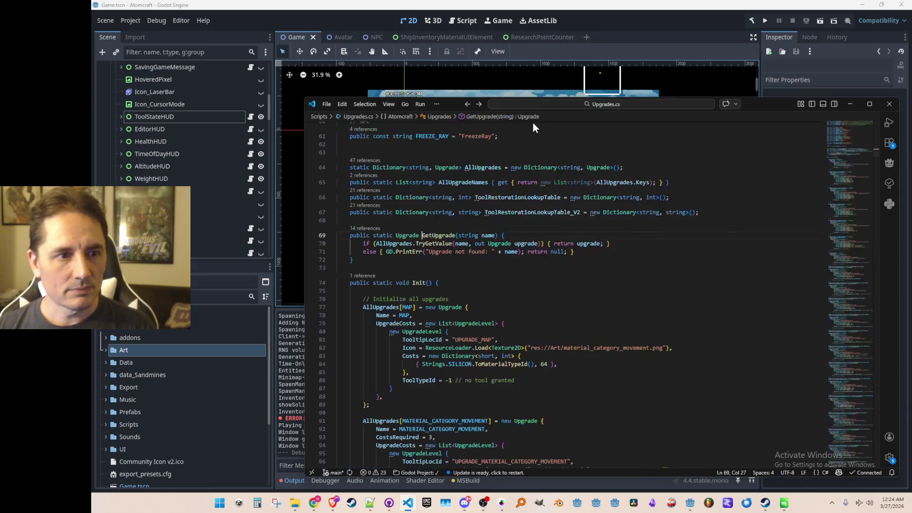
left_click(523, 221)
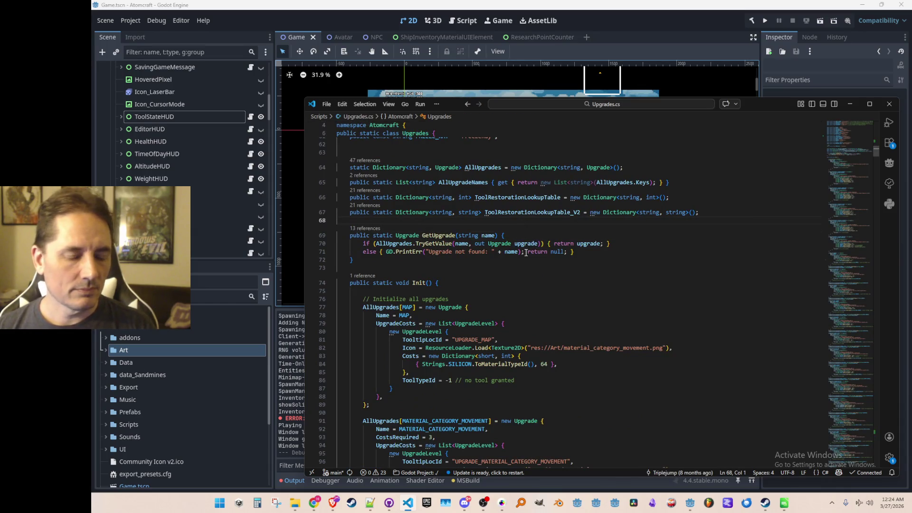
scroll(542, 306, "up", 2)
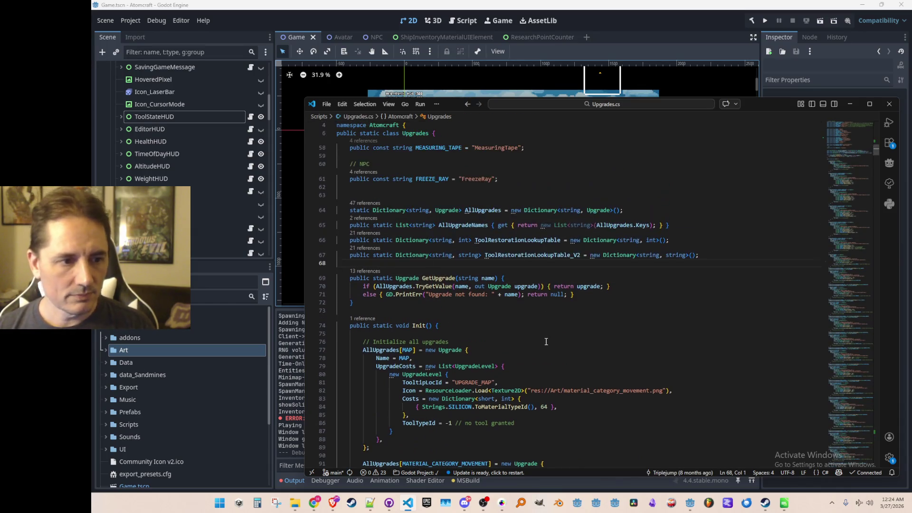
scroll(572, 321, "down", 1)
scroll(575, 316, "up", 2)
scroll(589, 301, "down", 3)
left_click(602, 293)
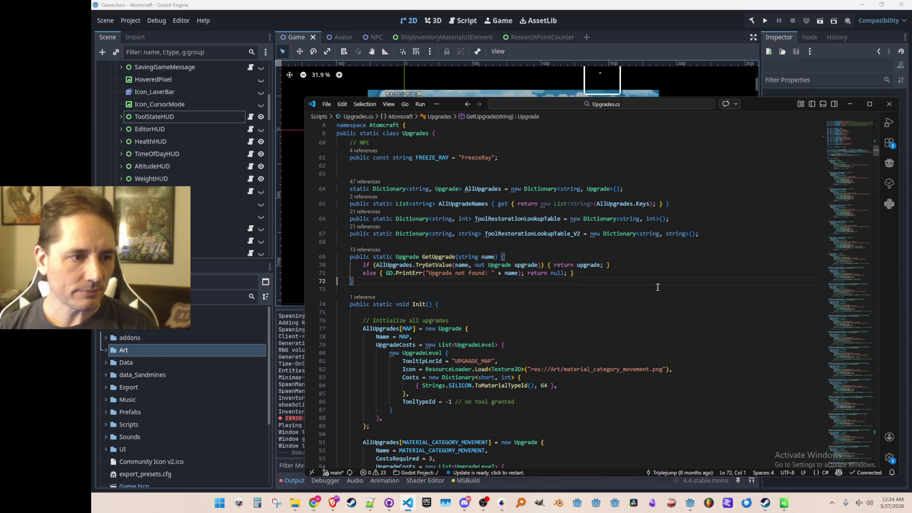
key("Up")
key("Up")
key("Up")
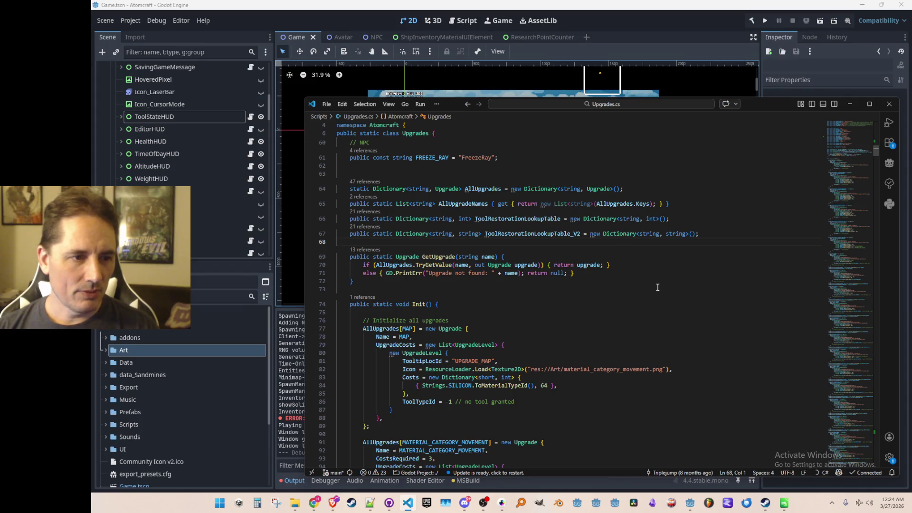
Open UpgradeUIElement.cs via quick file search
key("ctrl+p")
type("UpgradeUI")
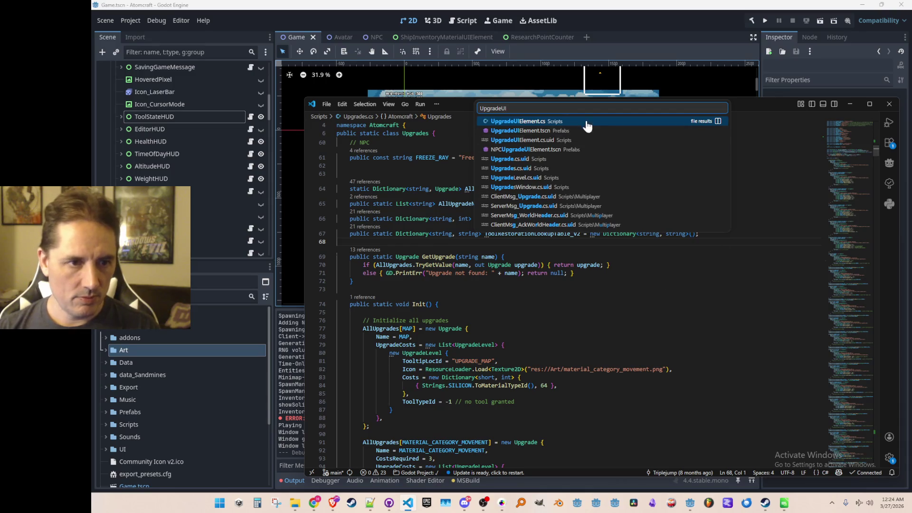
left_click(572, 122)
scroll(588, 208, "down", 5)
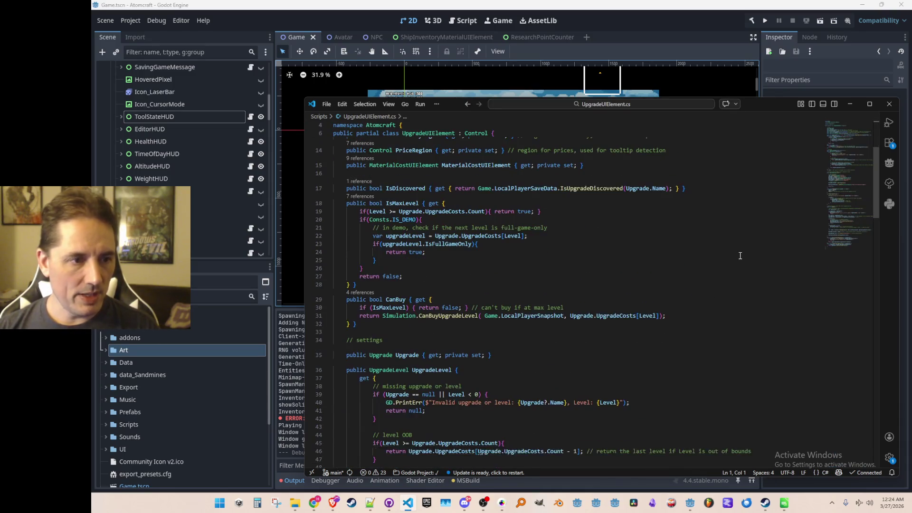
left_click(743, 245)
Search for 'ButtonBuy' and reach the SendMessage call in OnButtonBuyPressed
key("ctrl+f")
type("ButtonBuy")
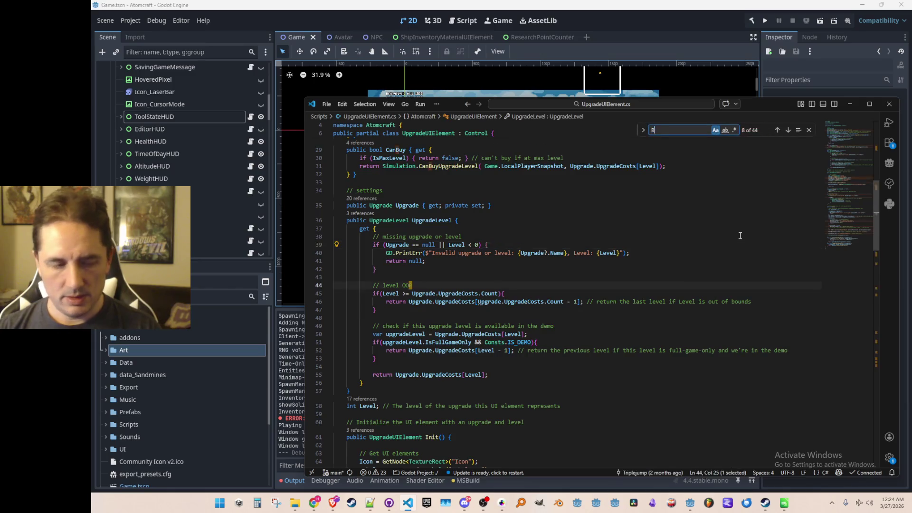
key("Escape")
key("ctrl+f")
key("Return")
key("Return")
key("Return")
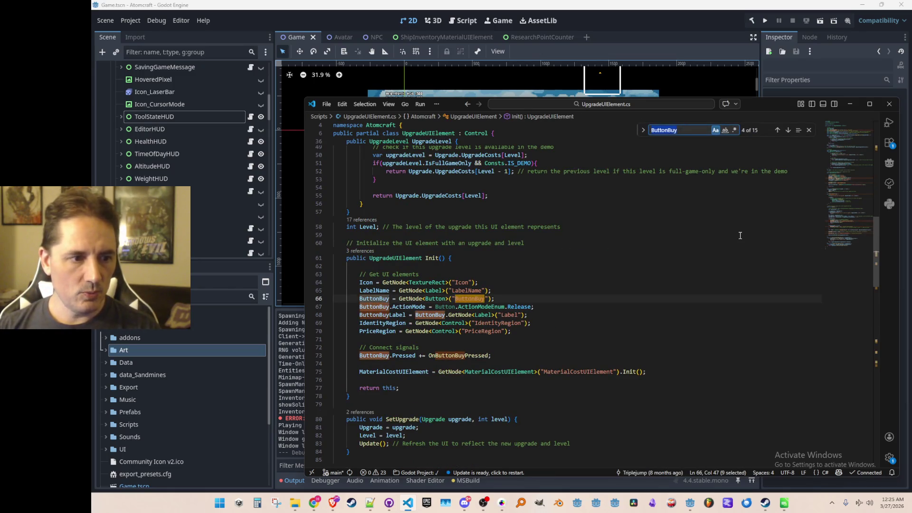
key("Escape")
key("Down")
scroll(740, 233, "down", 3)
left_click(483, 269)
scroll(504, 265, "down", 5)
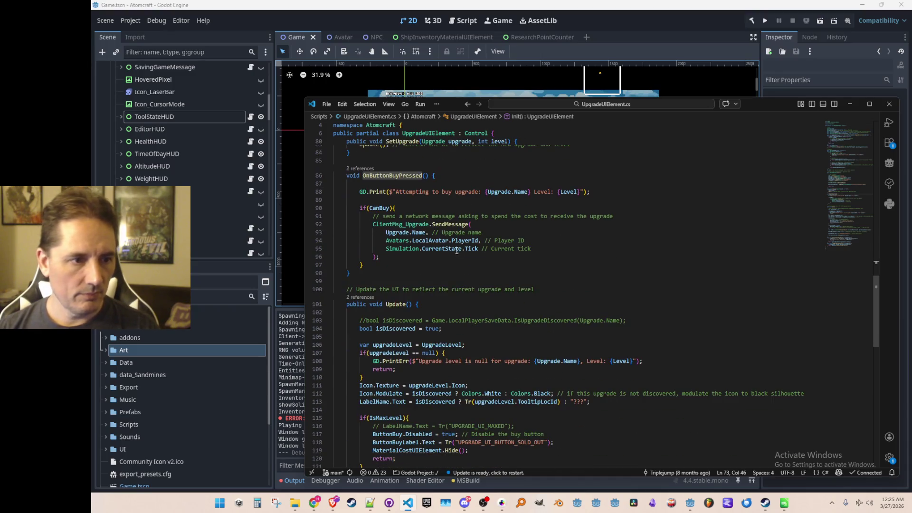
left_click(446, 260)
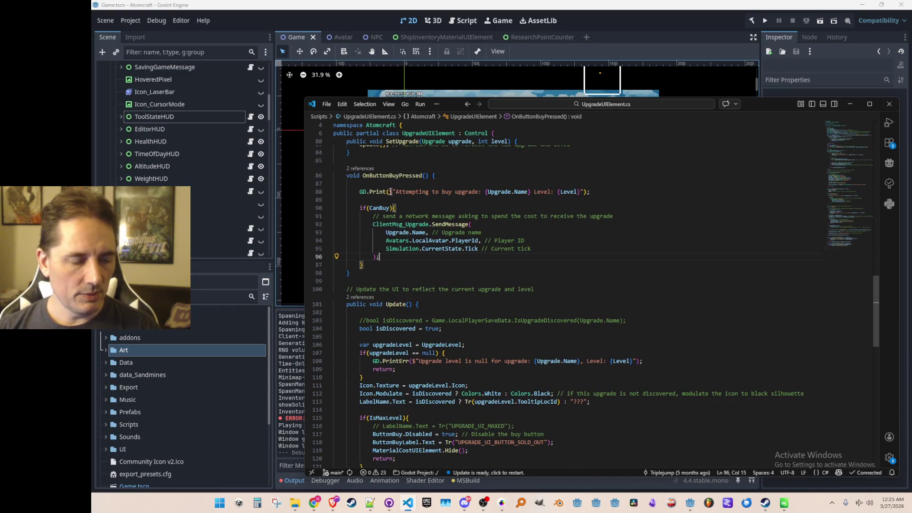
Go to the SendMessage definition, try adding a ToolStateHUD line, then undo it
right_click(453, 223)
left_click(475, 195)
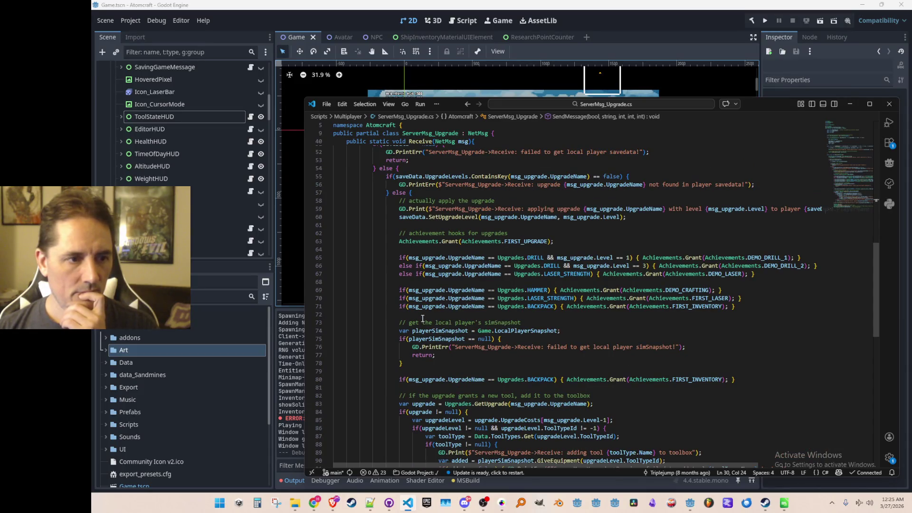
scroll(422, 318, "down", 6)
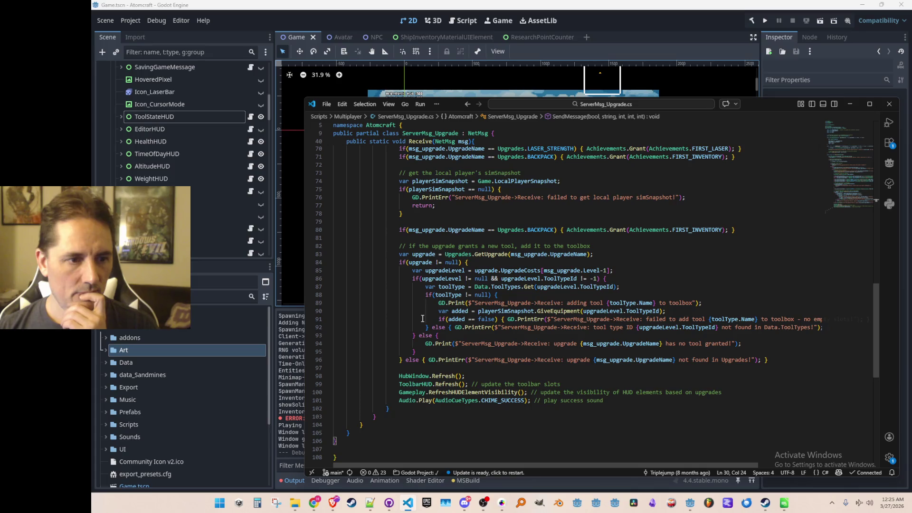
scroll(422, 319, "down", 4)
left_click(546, 269)
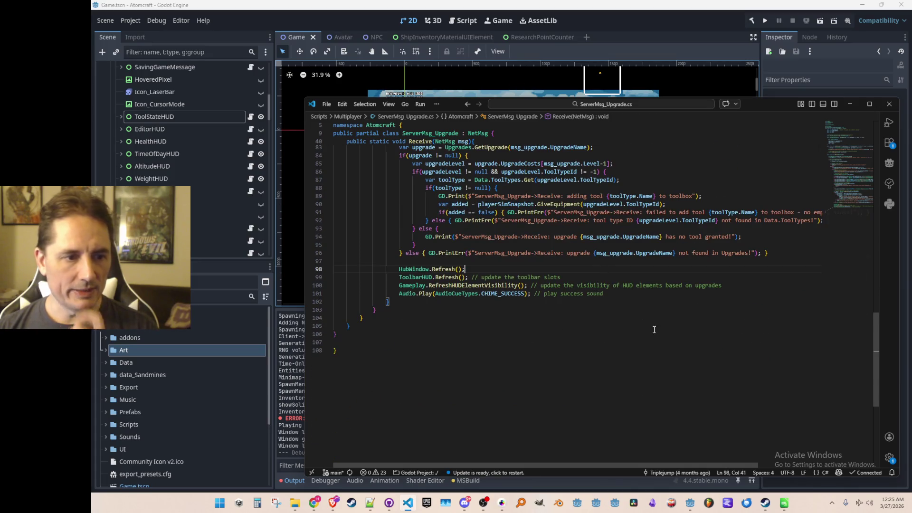
scroll(673, 375, "up", 1)
key("Down")
key("Down")
key("Down")
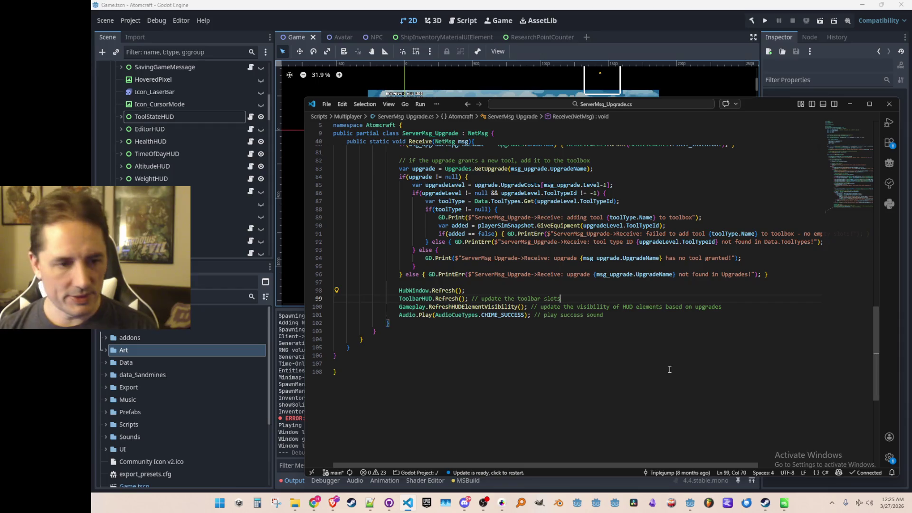
key("End")
key("Return")
type("ToolStateHUD")
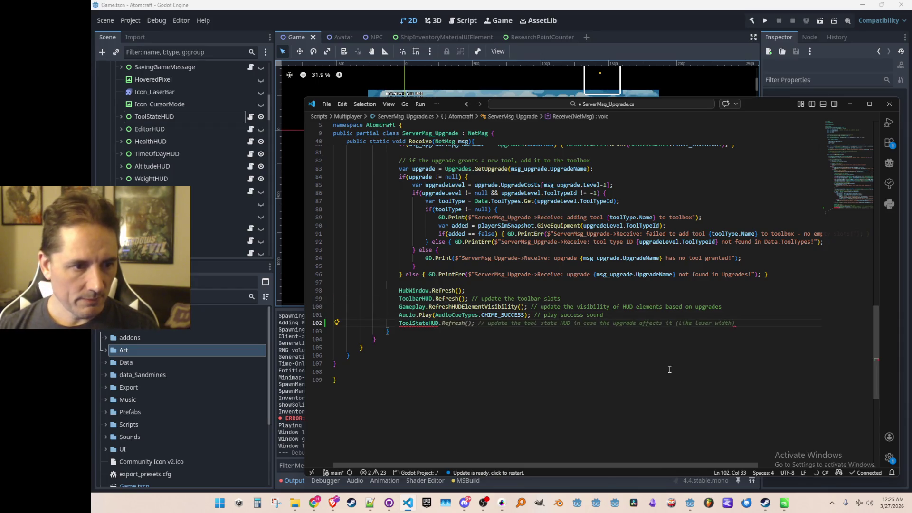
key("ctrl+z")
key("Up")
Add ToolStateHUD.Refresh(); to RefreshHUDElementVisibility in Gameplay.cs, save, and run the game
key("F12")
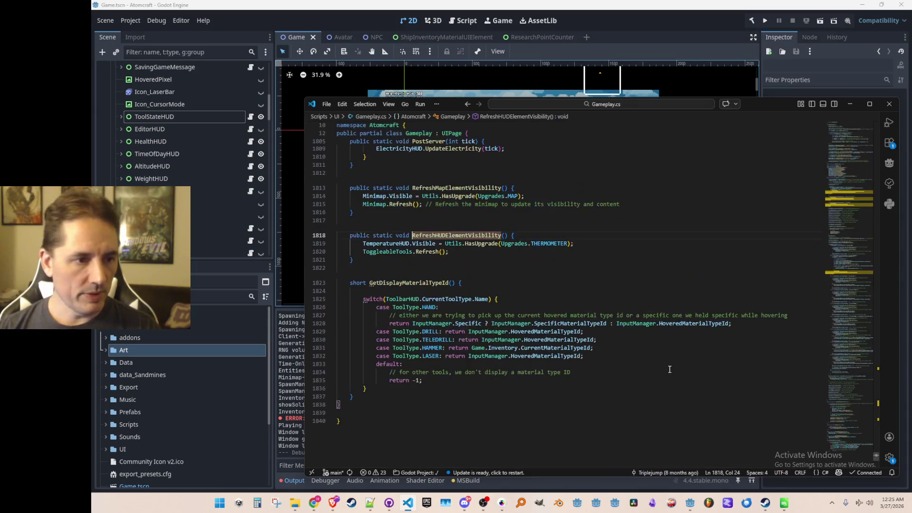
key("Down")
key("Down")
key("Return")
type("ToolStateHUD.Refresh();")
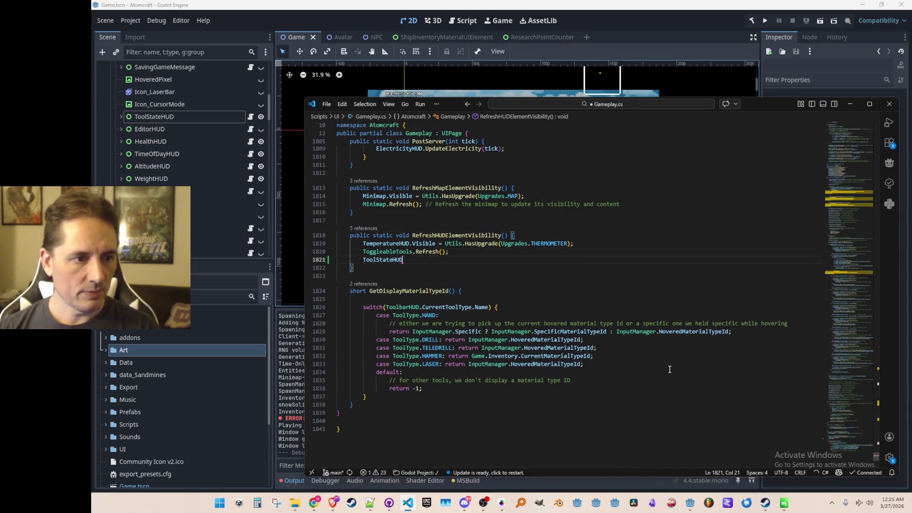
key("ctrl+s")
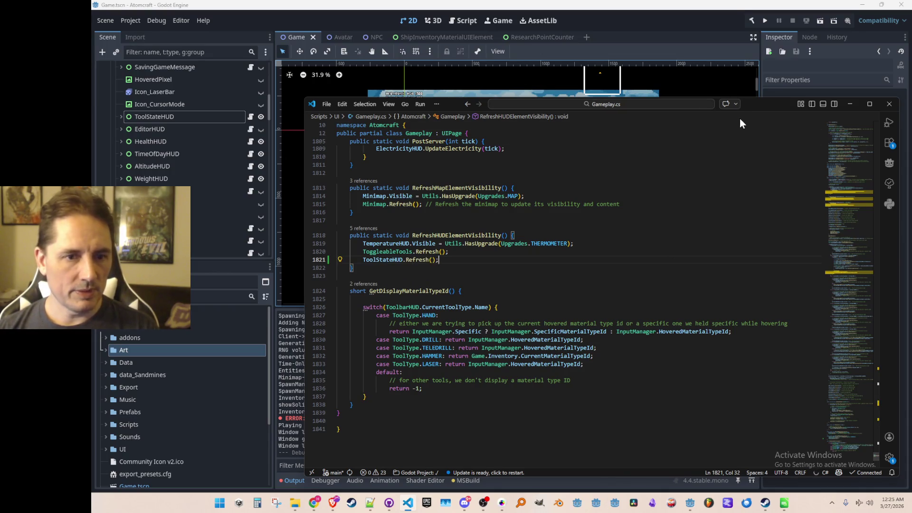
left_click(765, 21)
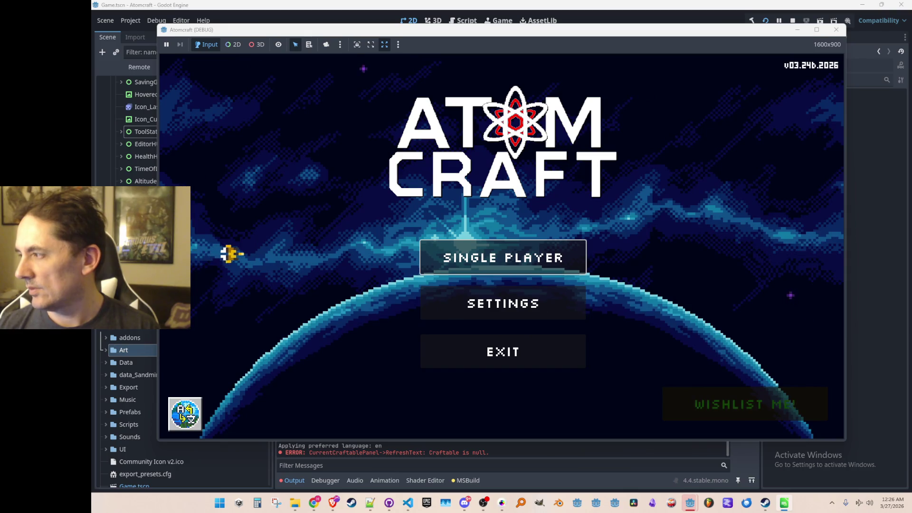
Check the Audio tab in the game's Settings, then close it
left_click(468, 303)
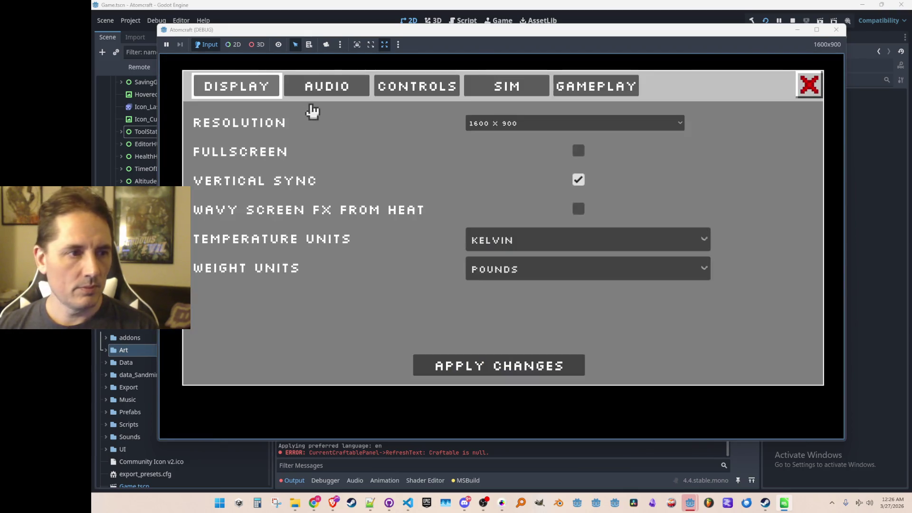
left_click(323, 88)
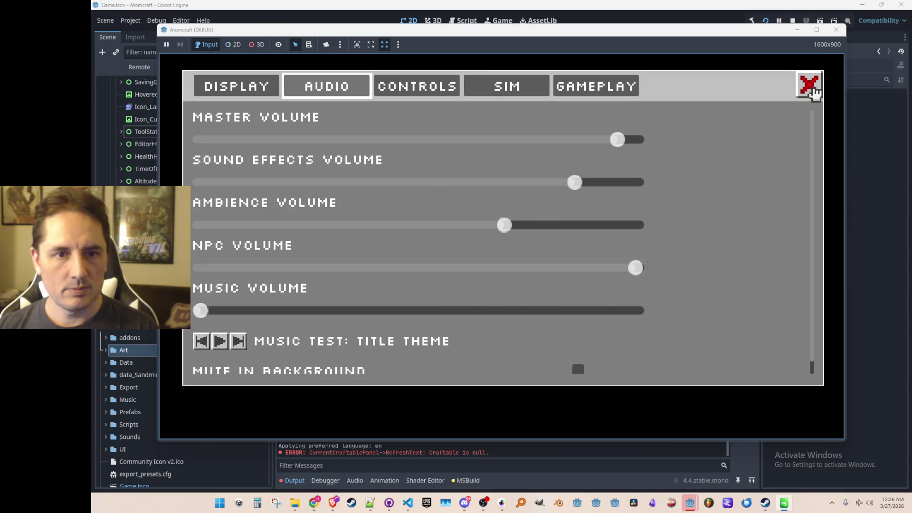
left_click(809, 85)
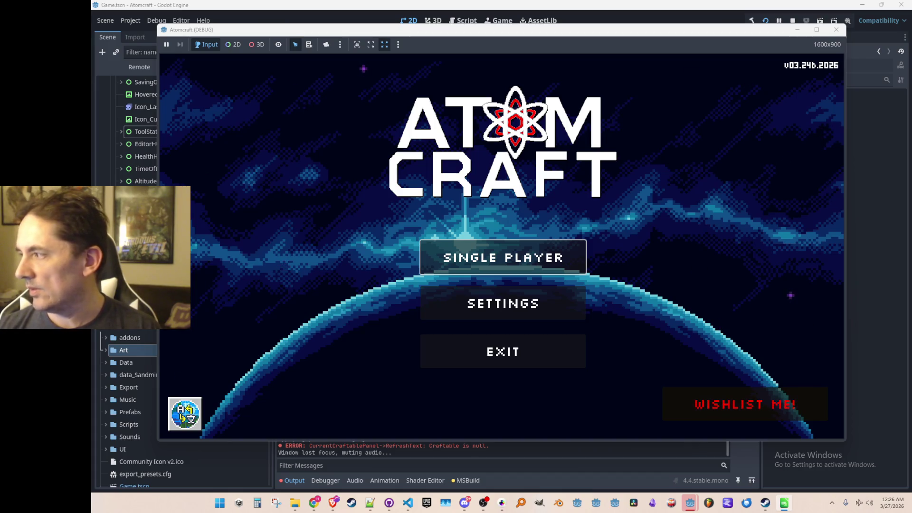
Start Single Player, choose a player profile and pick a world
left_click(547, 257)
scroll(449, 285, "down", 3)
left_click(454, 316)
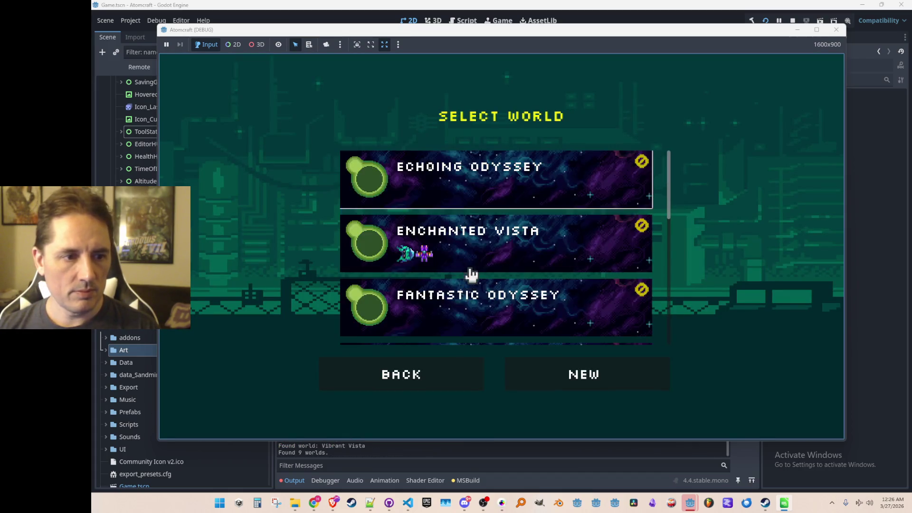
left_click(483, 242)
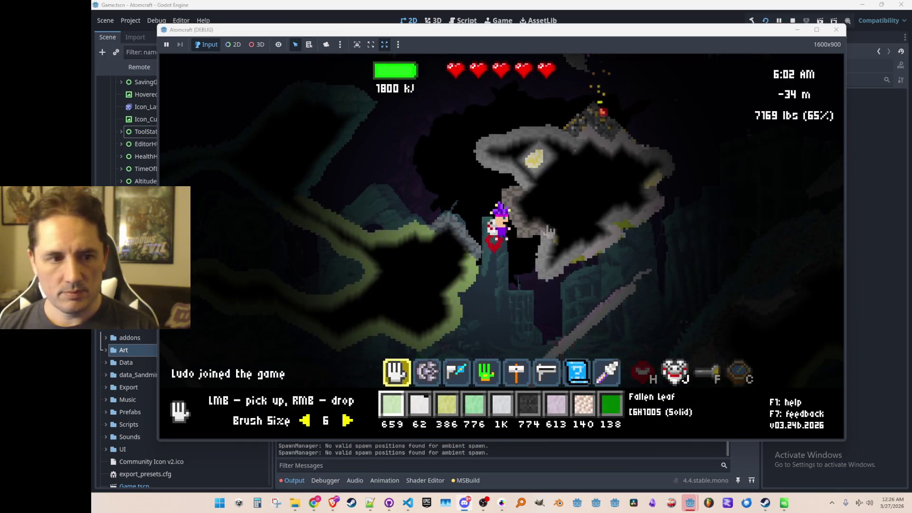
Select the laser gun on hotbar slot 6 and fire it across the cave rock
key("3")
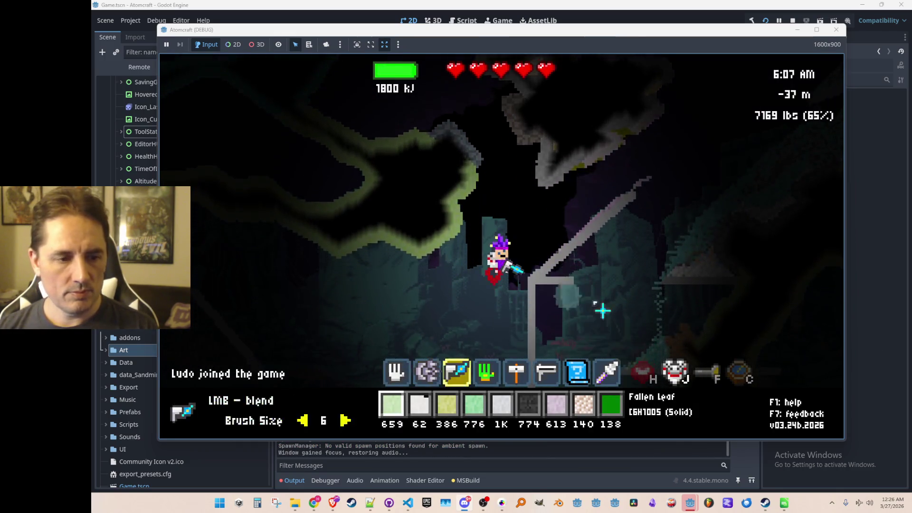
key("6")
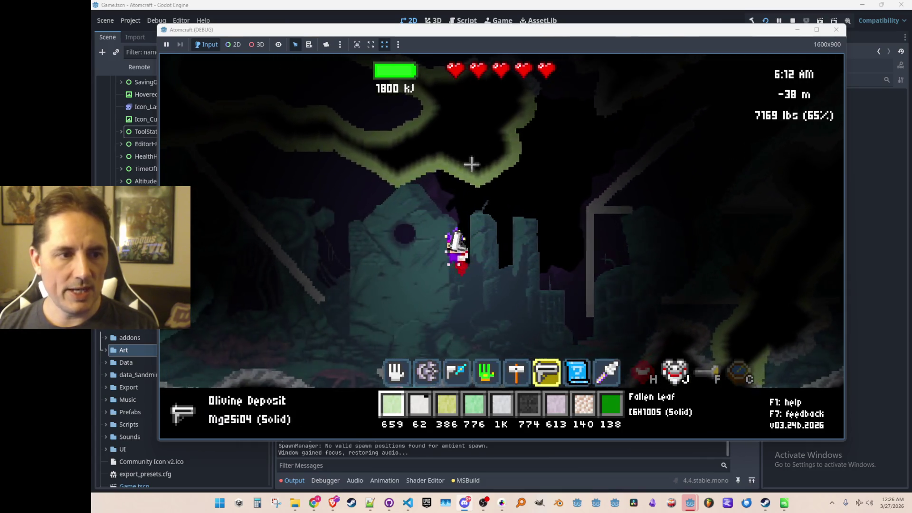
left_click(485, 157)
mouse_move(462, 186)
left_mouse_down()
mouse_move(438, 178)
mouse_move(400, 199)
left_mouse_up()
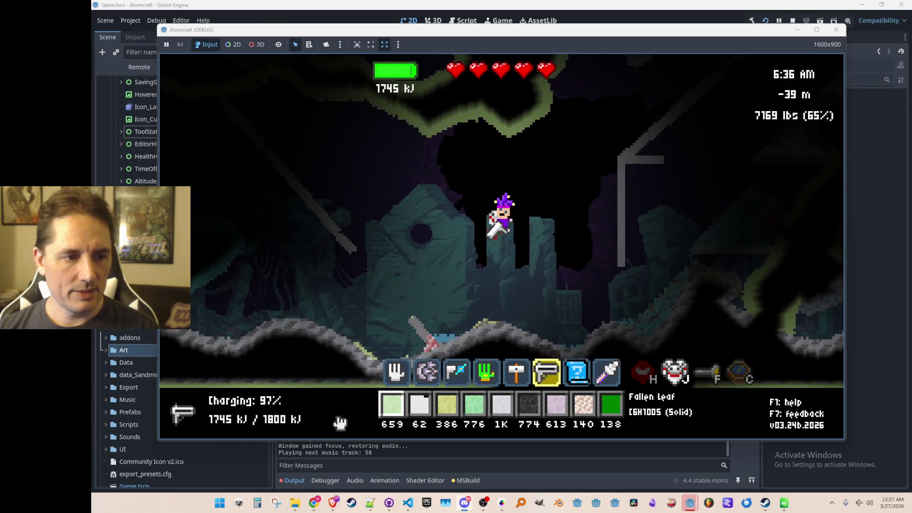
left_click(479, 122)
Run the free command, then buy Laser Width from the shop's Tools list
key("i")
left_click(310, 118)
key("Escape")
key("Return")
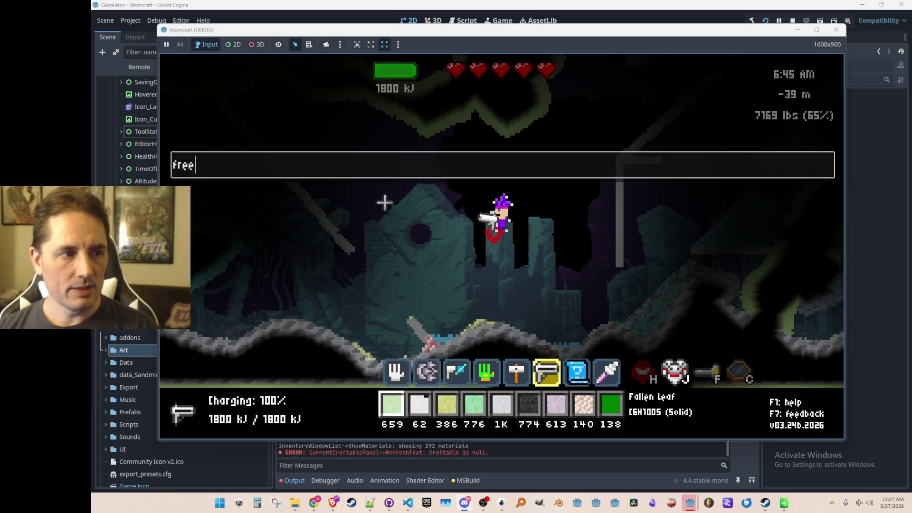
key("Return")
key("i")
scroll(484, 244, "down", 3)
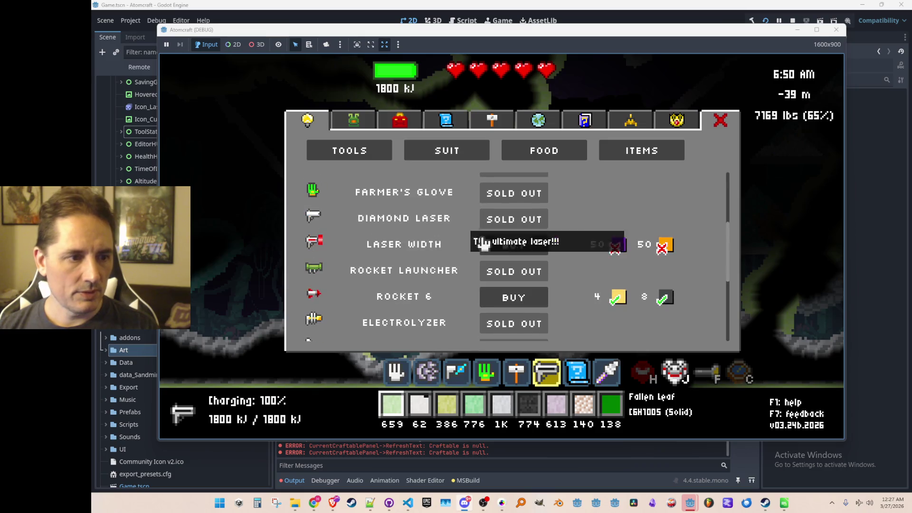
scroll(379, 275, "up", 1)
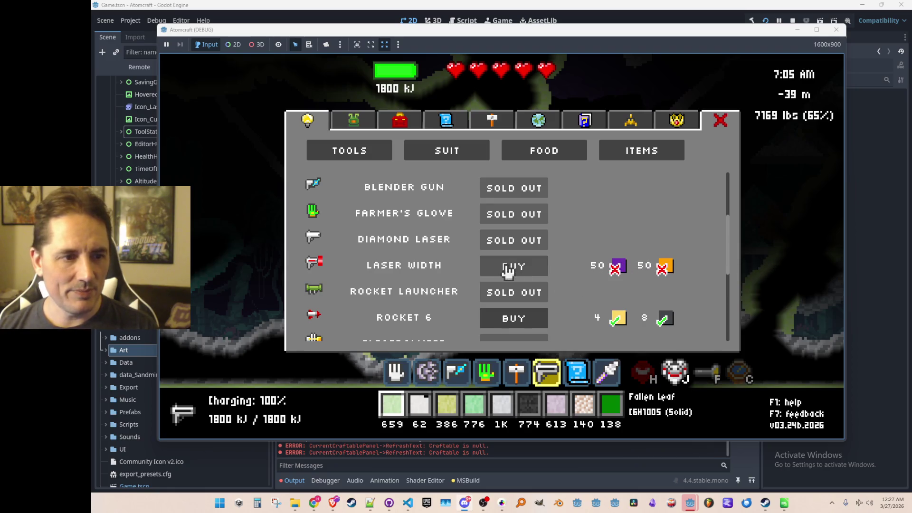
key("i")
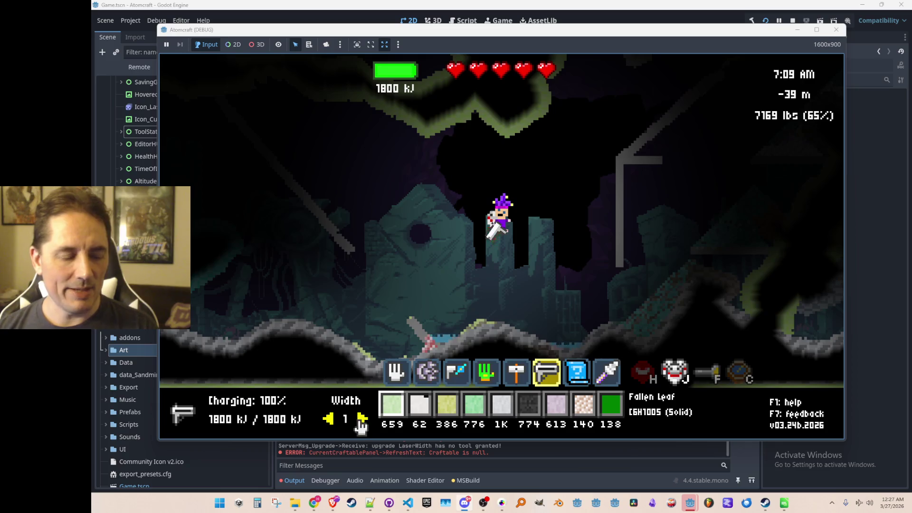
Sweep the laser across the cave, then set the HUD Width to 4
mouse_move(466, 139)
left_mouse_down()
mouse_move(518, 76)
mouse_move(381, 167)
left_mouse_up()
mouse_move(342, 197)
left_mouse_down()
mouse_move(336, 192)
mouse_move(604, 238)
mouse_move(656, 150)
mouse_move(652, 162)
left_mouse_up()
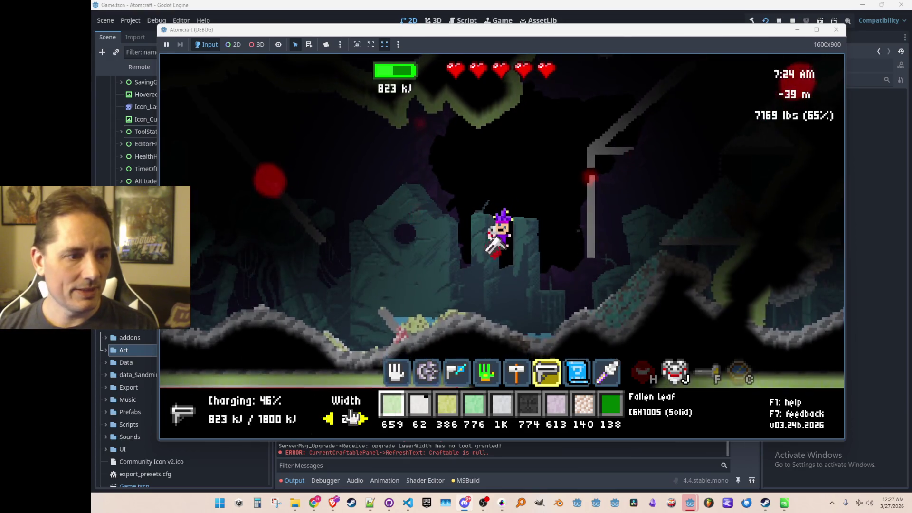
left_click(362, 420)
left_click(361, 420)
left_click(361, 420)
left_click(328, 419)
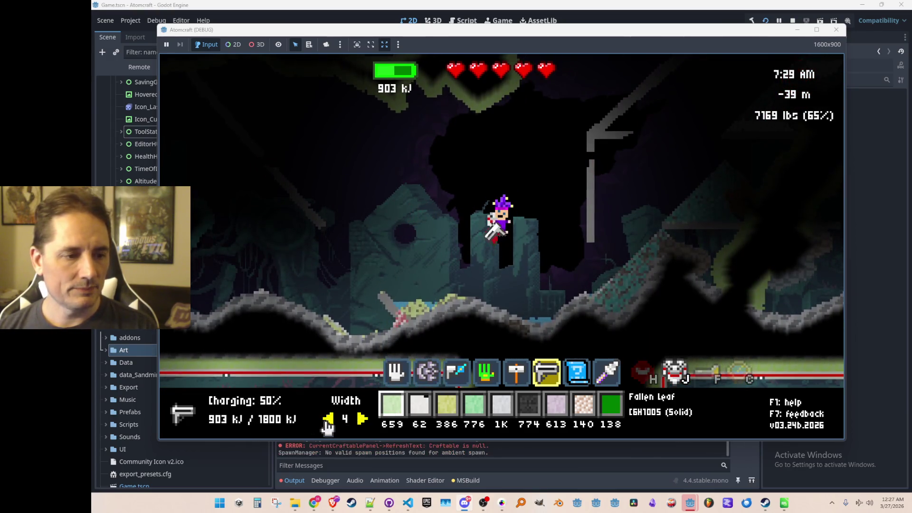
left_click(362, 419)
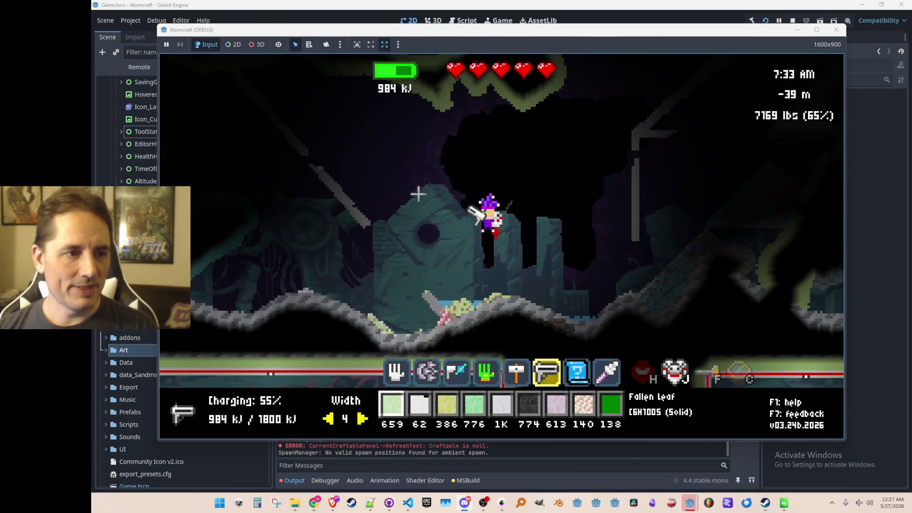
Blast the rock with several width-4 laser shots
key("d")
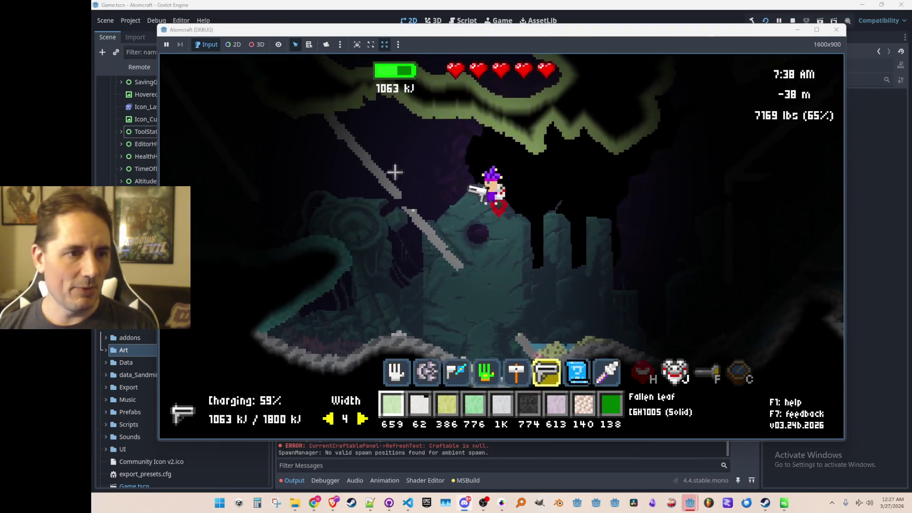
mouse_move(380, 100)
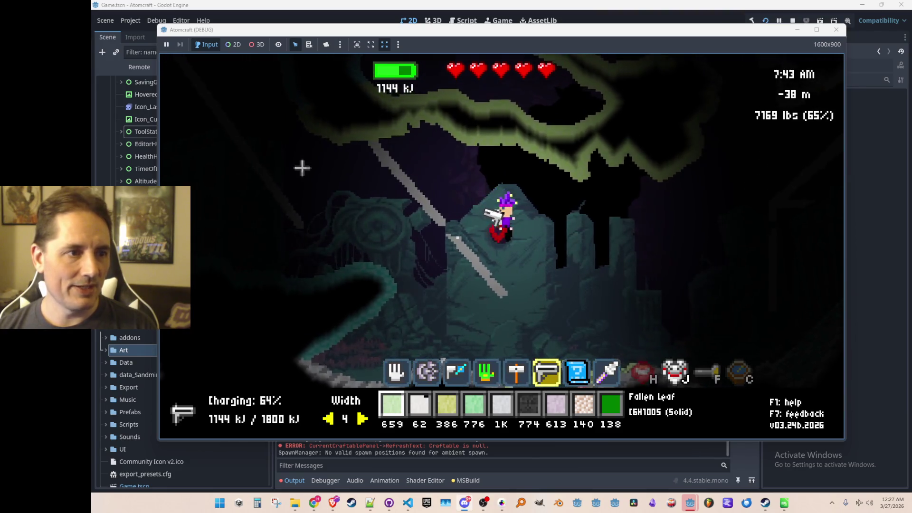
left_click_drag(289, 175, 291, 188)
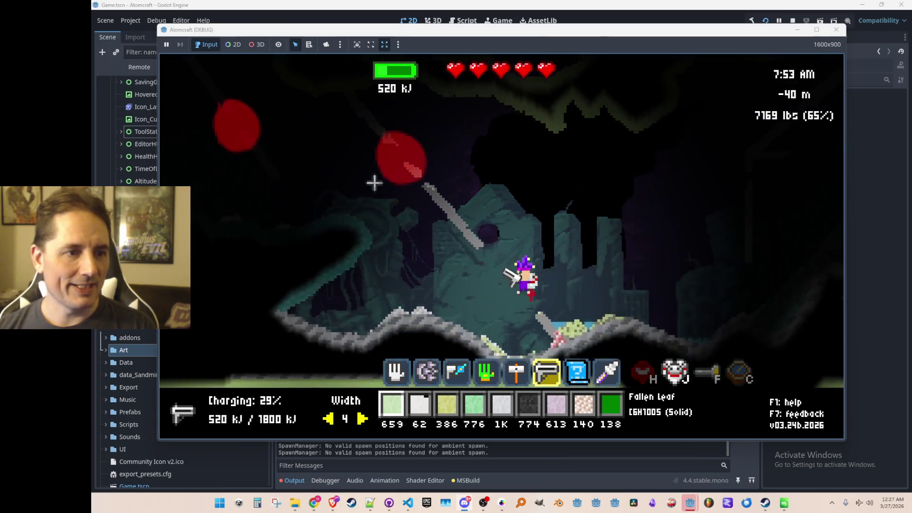
mouse_move(402, 127)
mouse_move(402, 127)
left_mouse_down()
mouse_move(406, 216)
mouse_move(407, 119)
left_mouse_up()
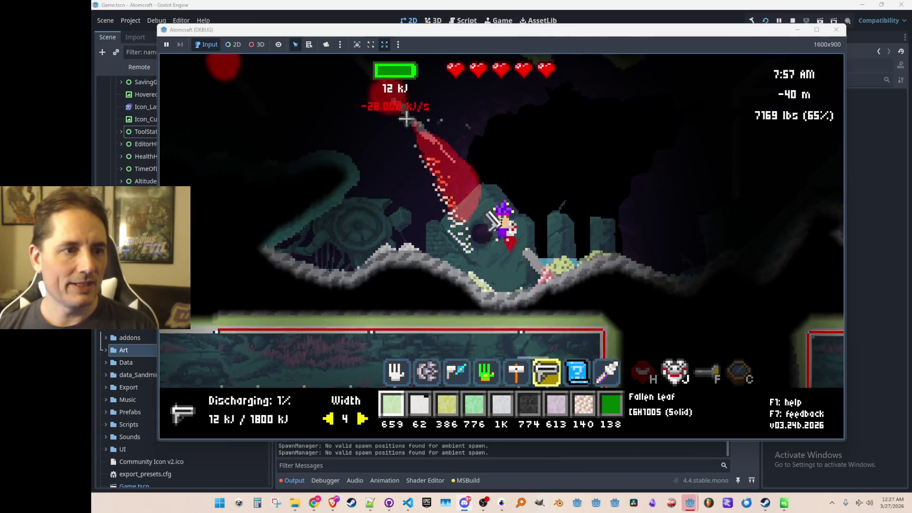
left_click_drag(452, 168, 398, 159)
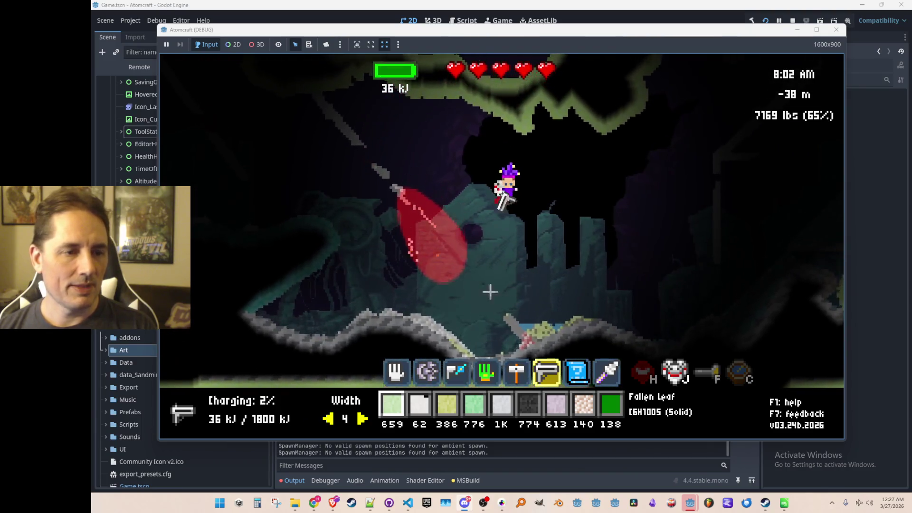
key("Tab")
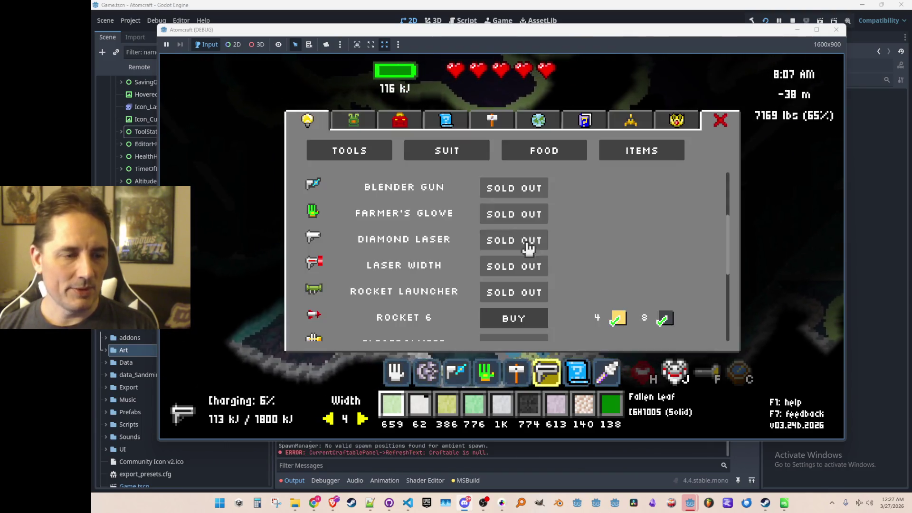
Scroll the shop's Tools and Suit lists to get Recharge Rate 3, then close the shop
scroll(479, 234, "down", 3)
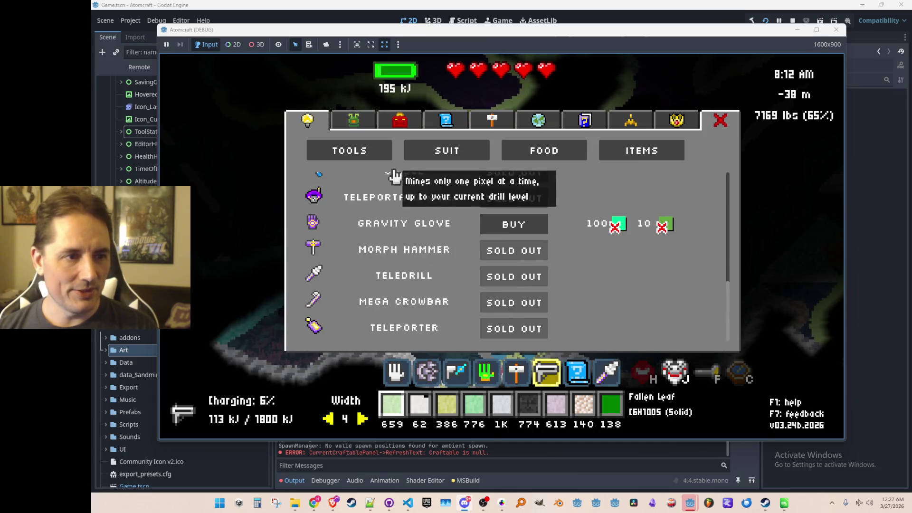
scroll(468, 264, "down", 3)
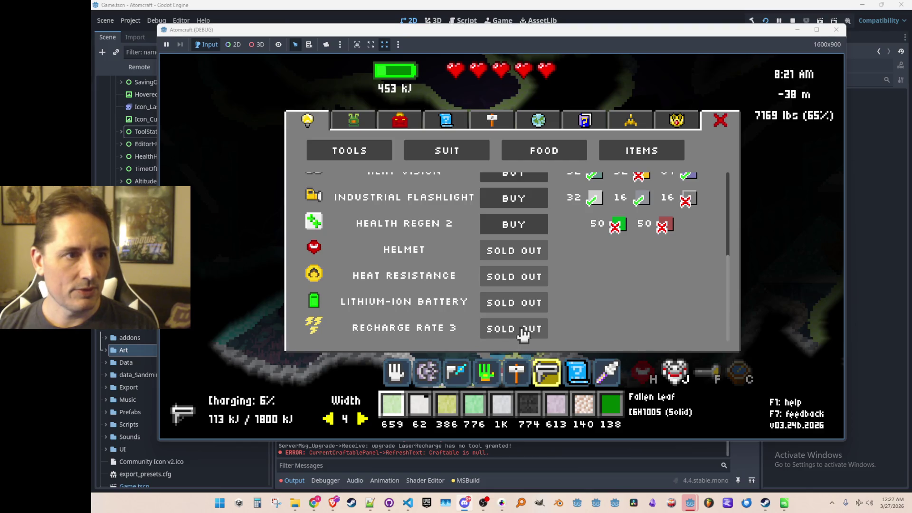
key("Tab")
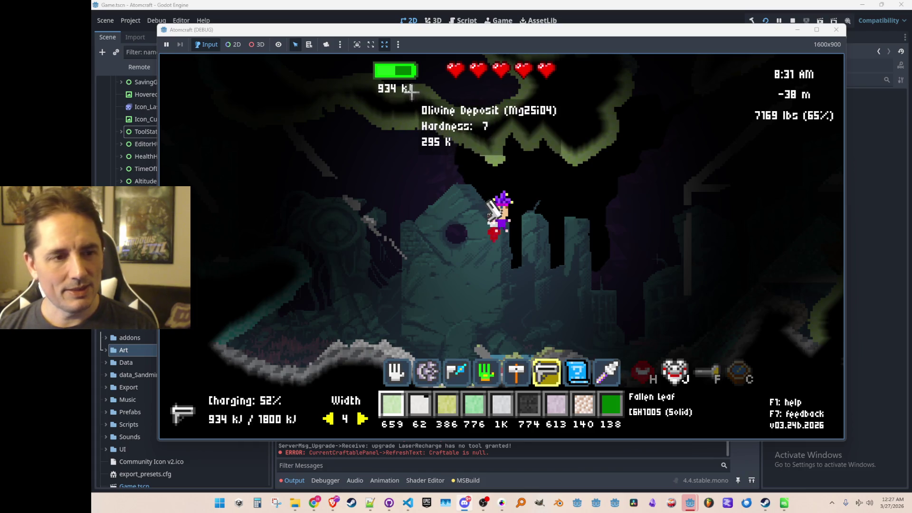
Sweep the laser across the cave rock, fly up and left, and shoot the red slimes
left_click_drag(325, 145, 331, 148)
mouse_move(523, 178)
left_mouse_down()
mouse_move(666, 187)
mouse_move(803, 155)
mouse_move(639, 212)
left_mouse_up()
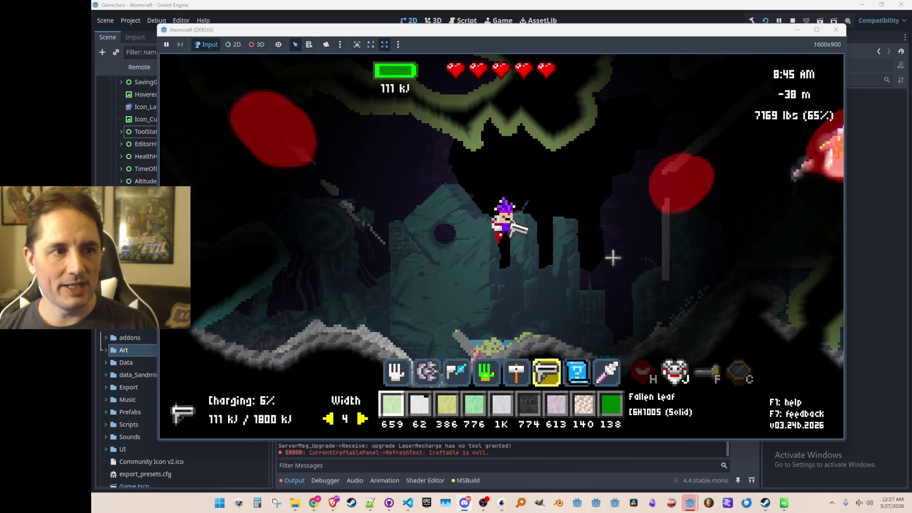
key("a")
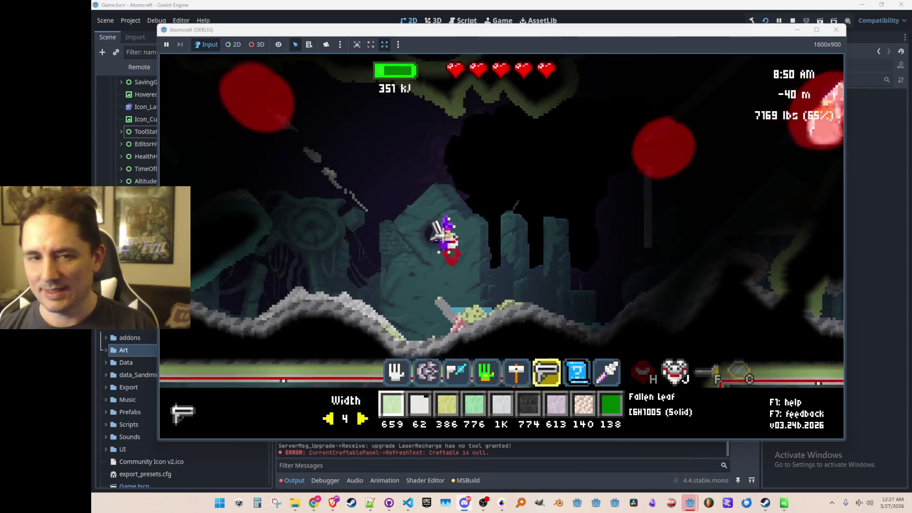
key("d")
key("w")
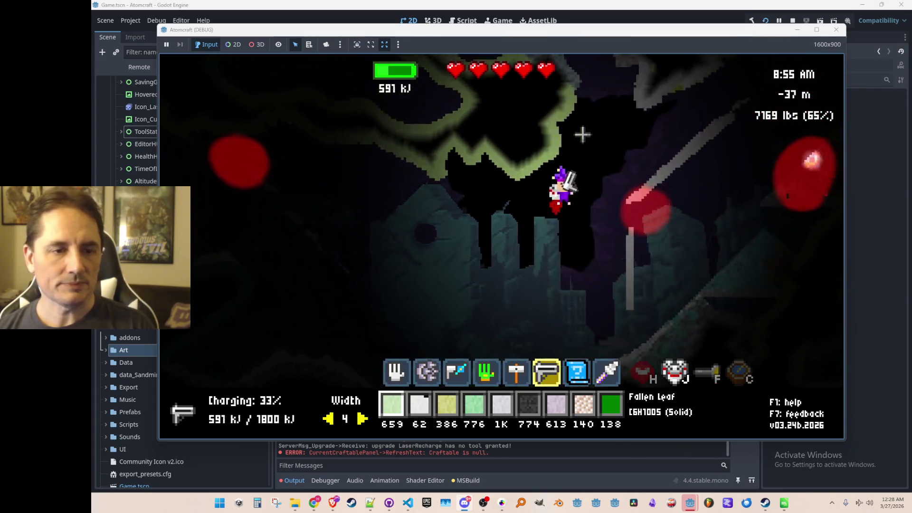
key("a")
key("w")
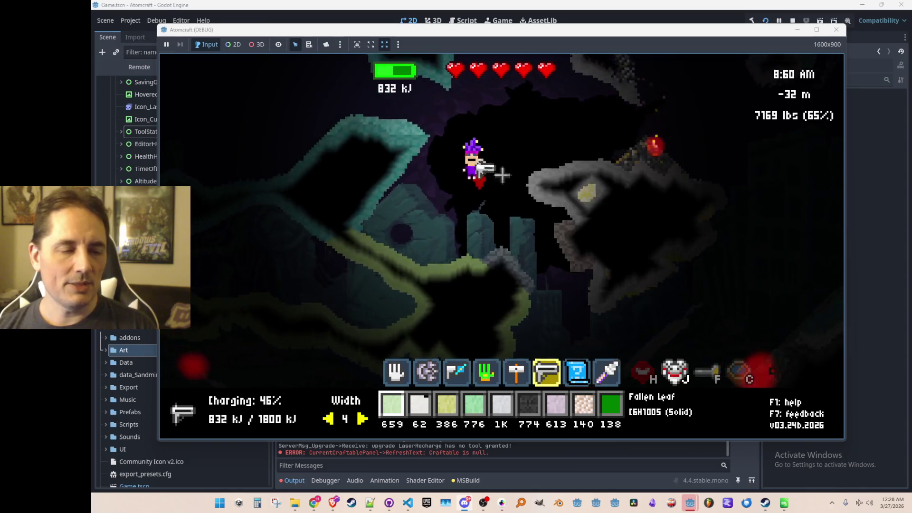
key("a")
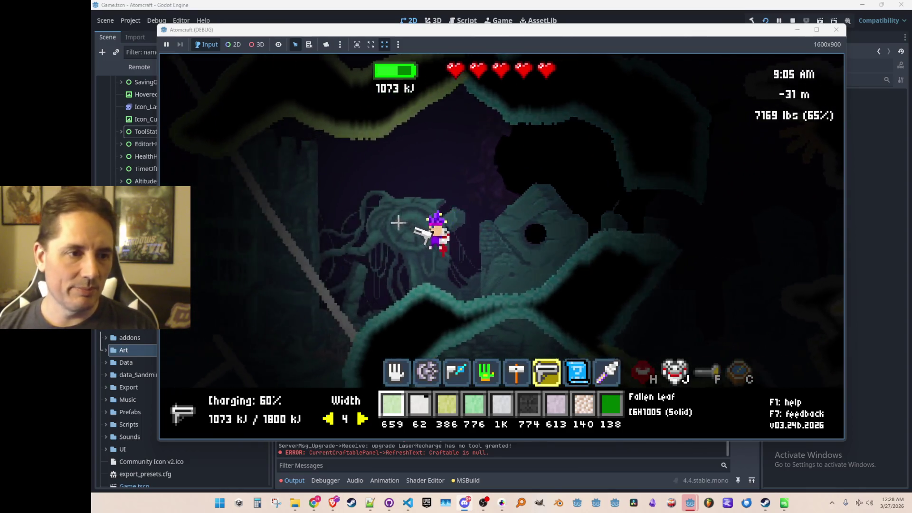
left_click(320, 230)
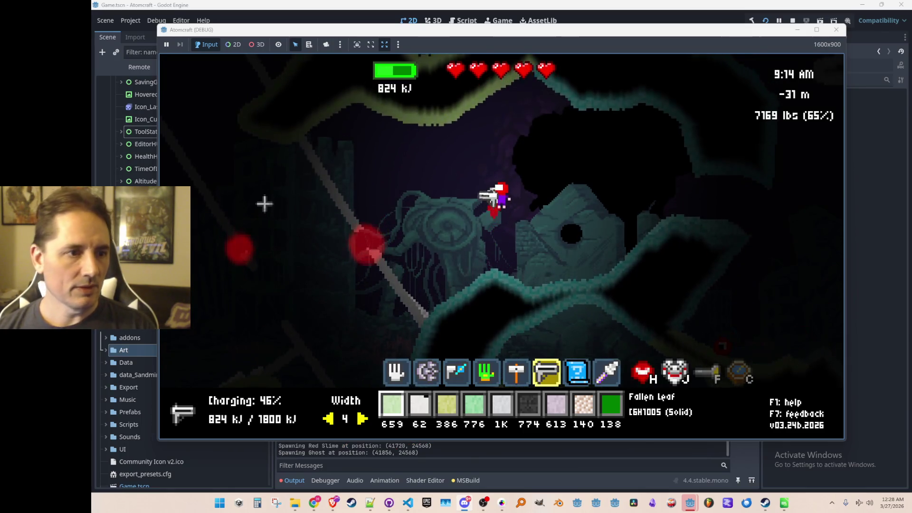
left_click(265, 212)
left_click(265, 252)
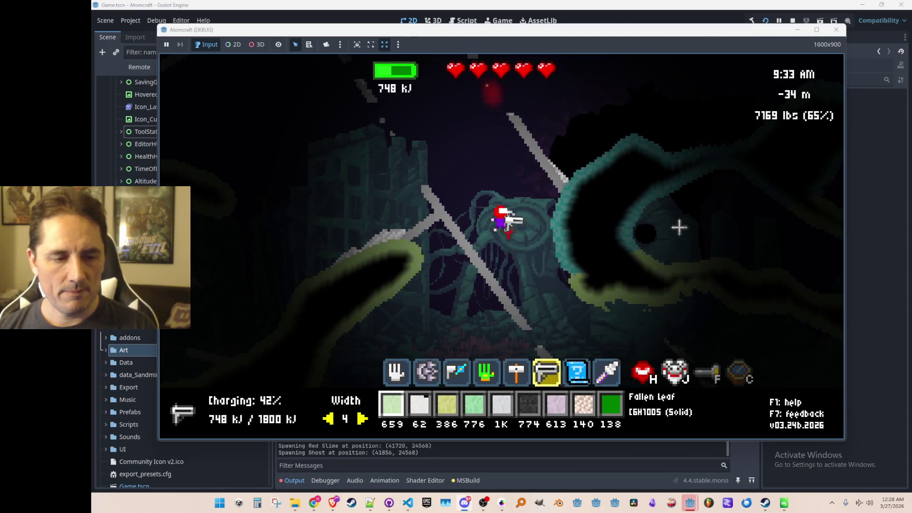
Set the laser beam width to 8 and fire a fully charged blast into the rock
mouse_move(630, 217)
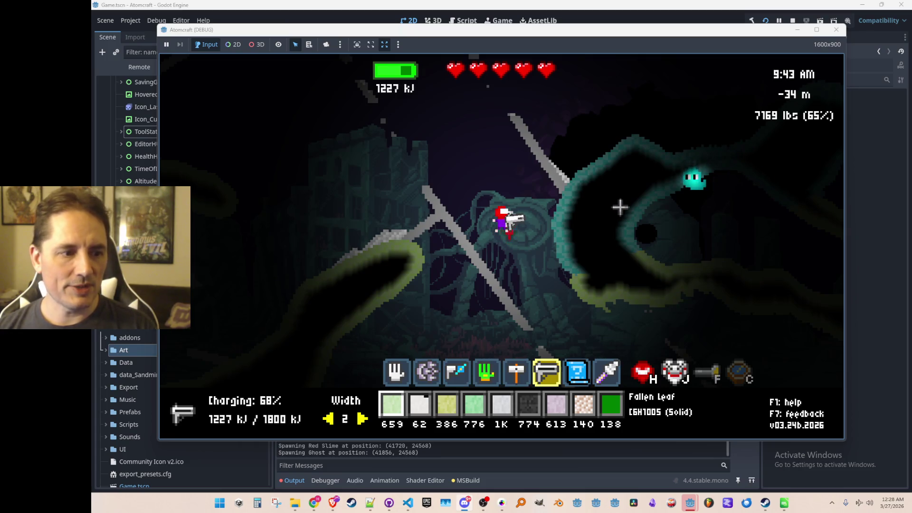
key("a")
scroll(630, 237, "down", 5)
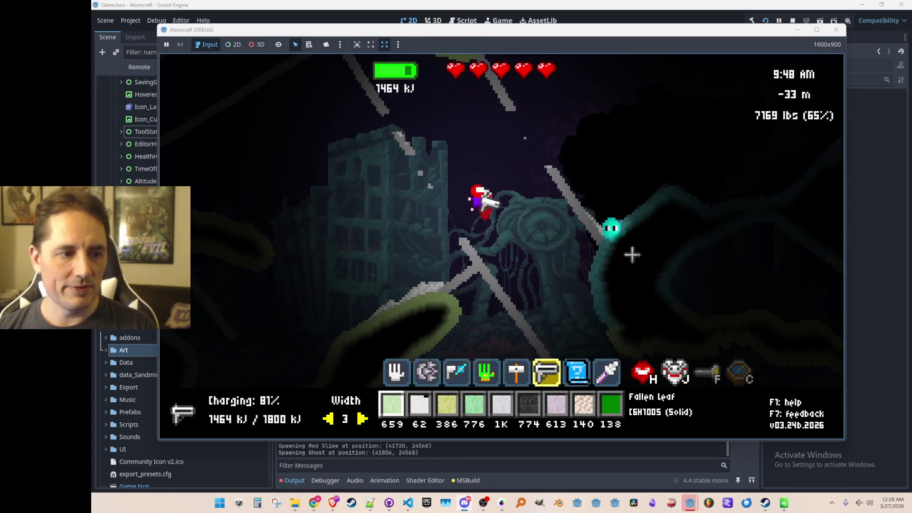
key("d")
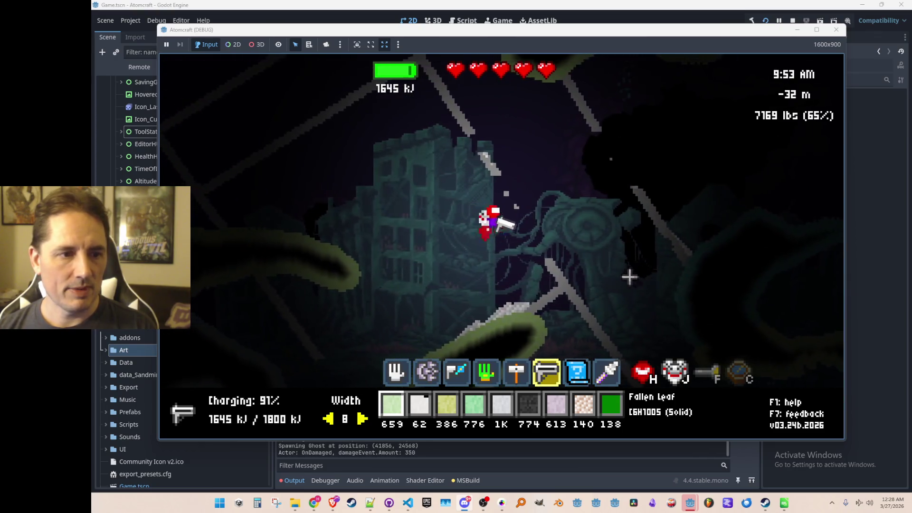
scroll(613, 238, "down", 1)
scroll(607, 227, "up", 6)
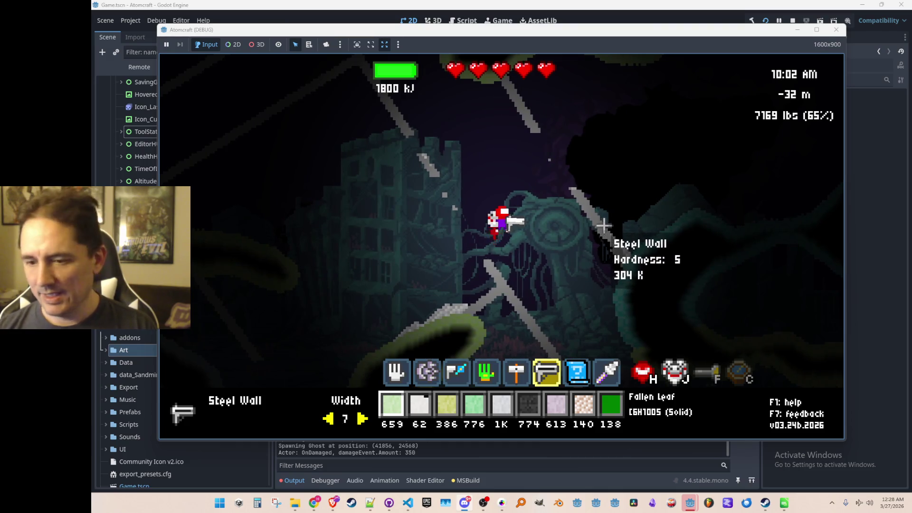
left_click_drag(674, 259, 668, 218)
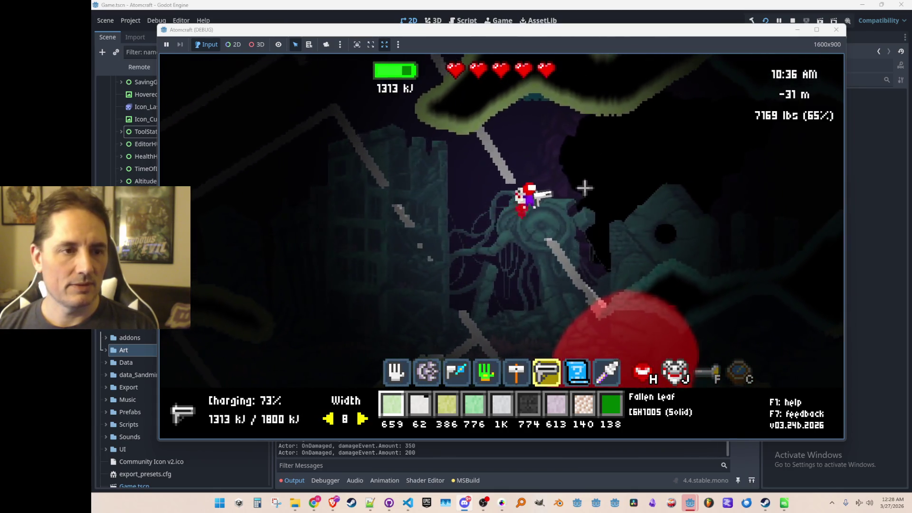
Shoot the slime below and the ghost until it bursts, then move right and fly up
left_click(574, 94)
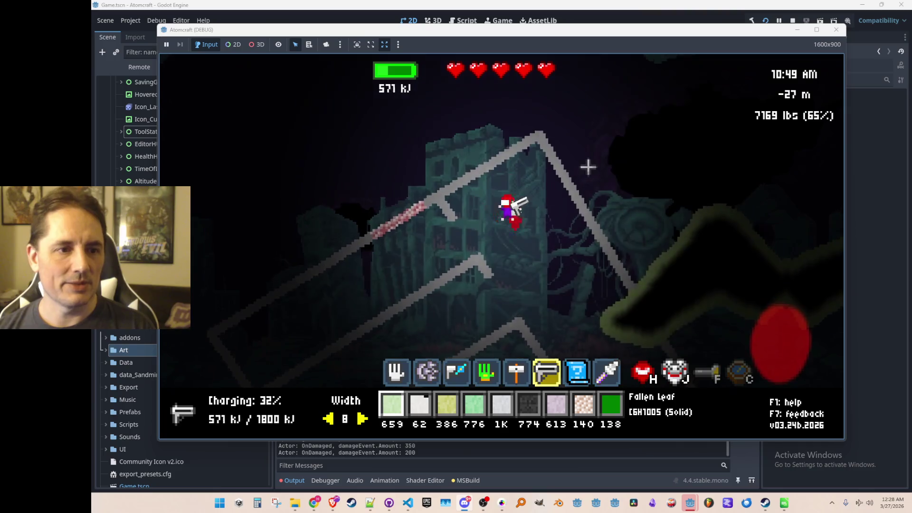
left_click(537, 143)
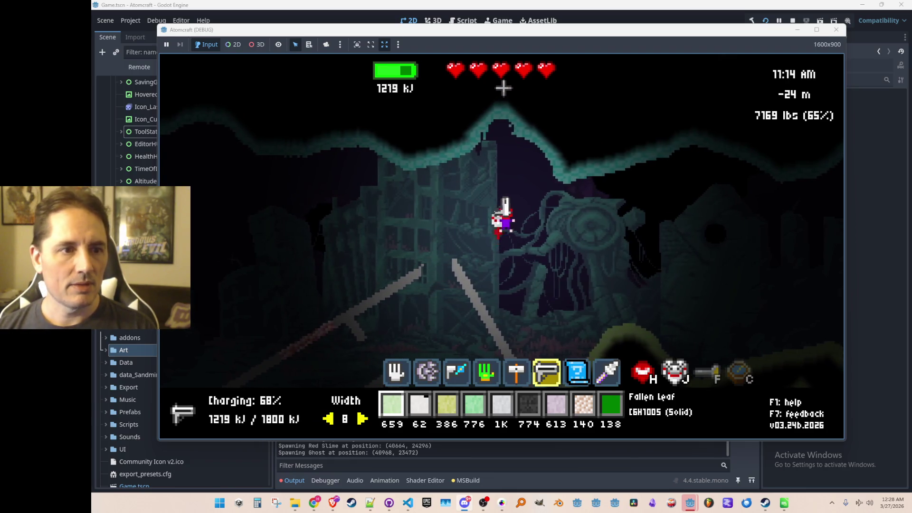
left_click(698, 219)
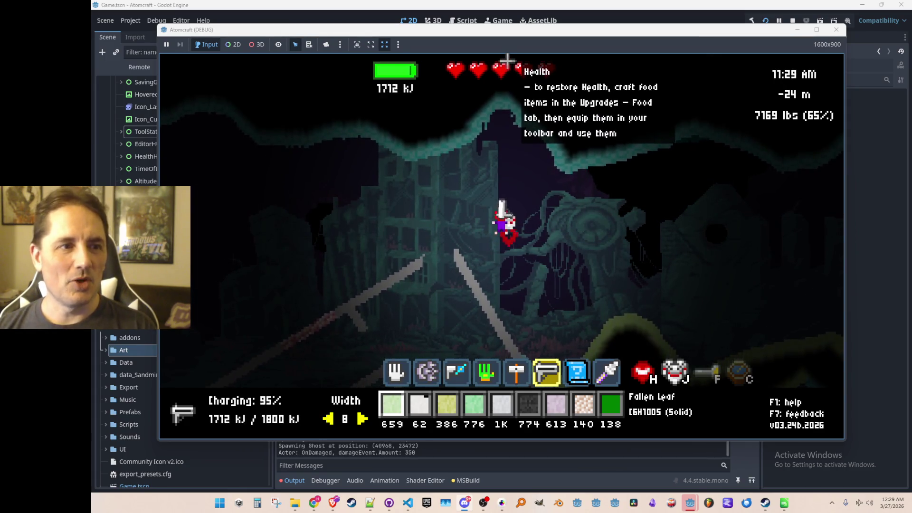
left_click(507, 61)
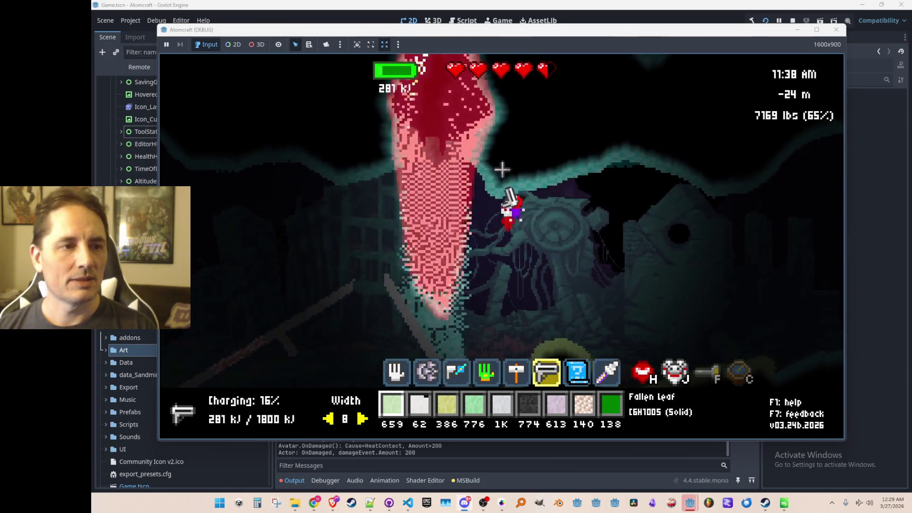
key("d")
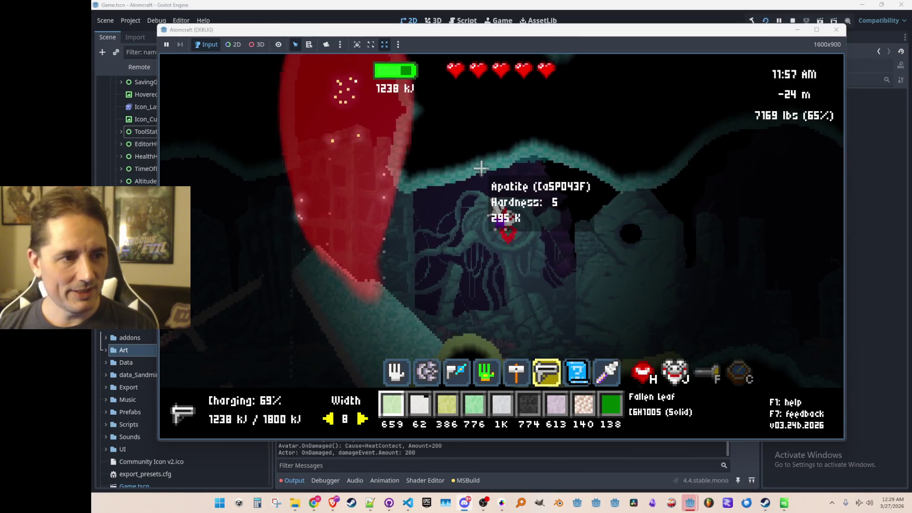
key("w")
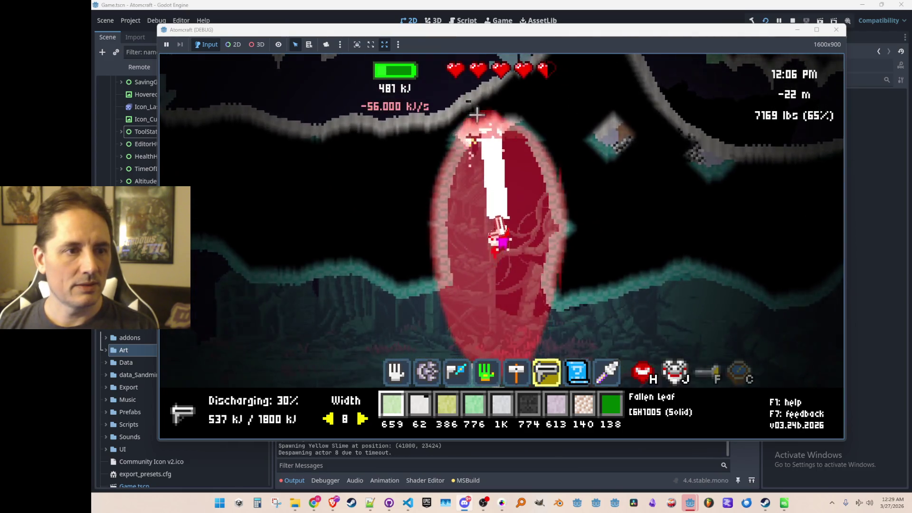
Melt the glowing Apatite rock with several sustained laser beams
left_click_drag(476, 114, 481, 126)
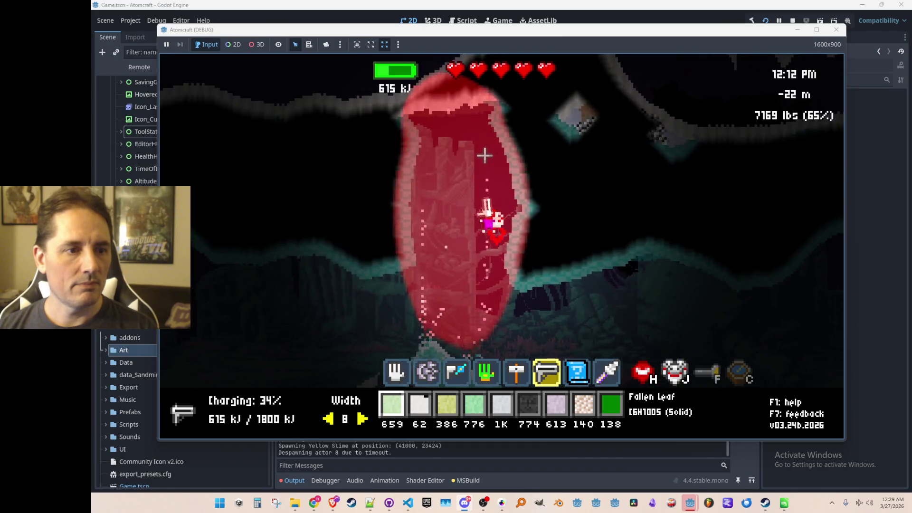
left_click_drag(451, 152, 439, 150)
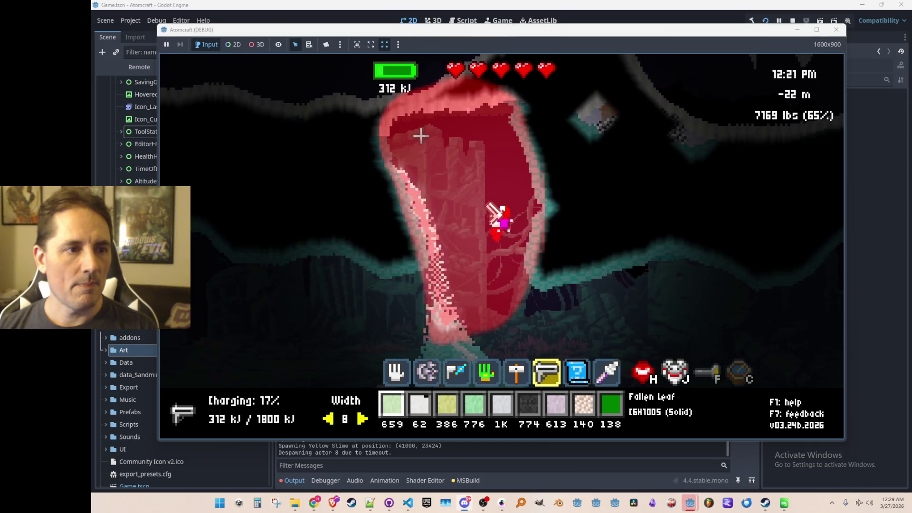
left_click_drag(413, 138, 408, 131)
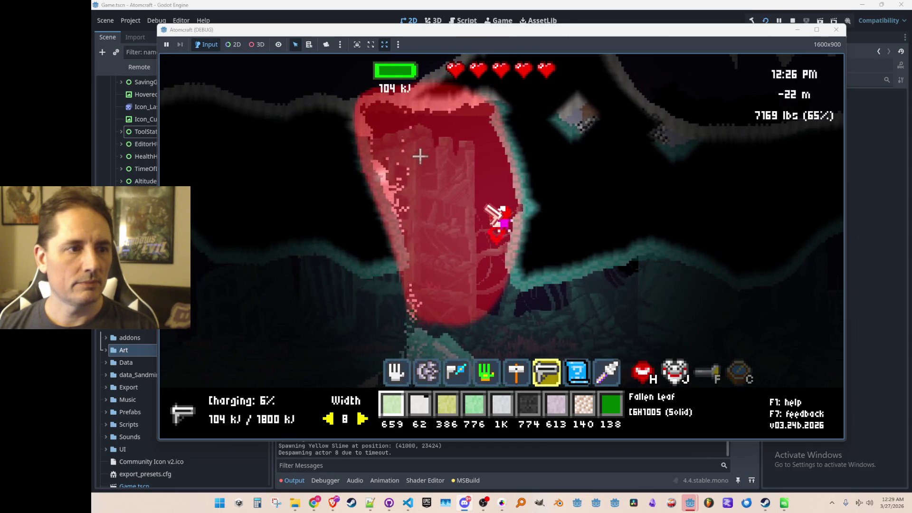
left_click(379, 115)
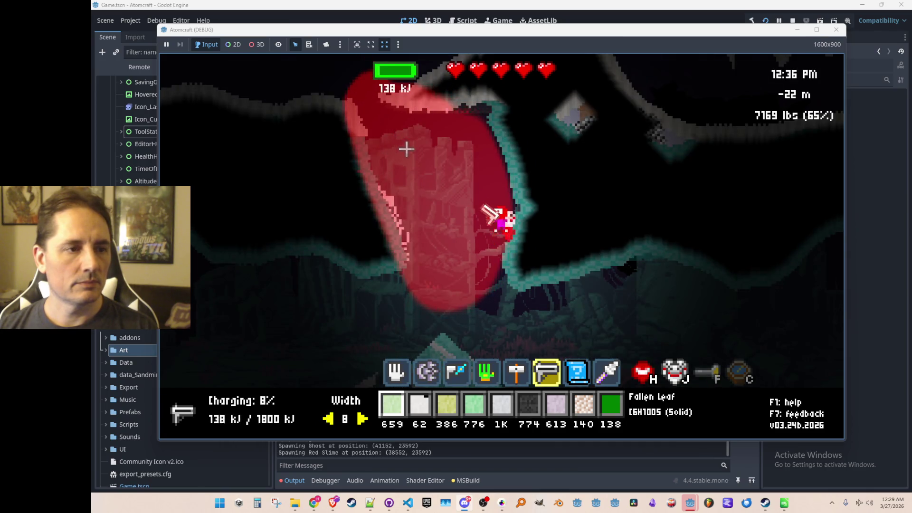
Fly up out of the pit into the upper cave and shoot the slime ahead
key("w")
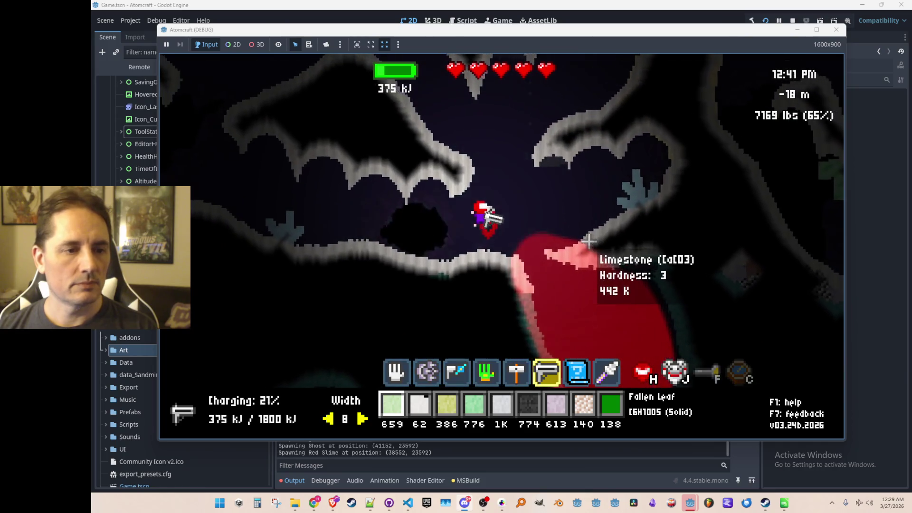
key("w")
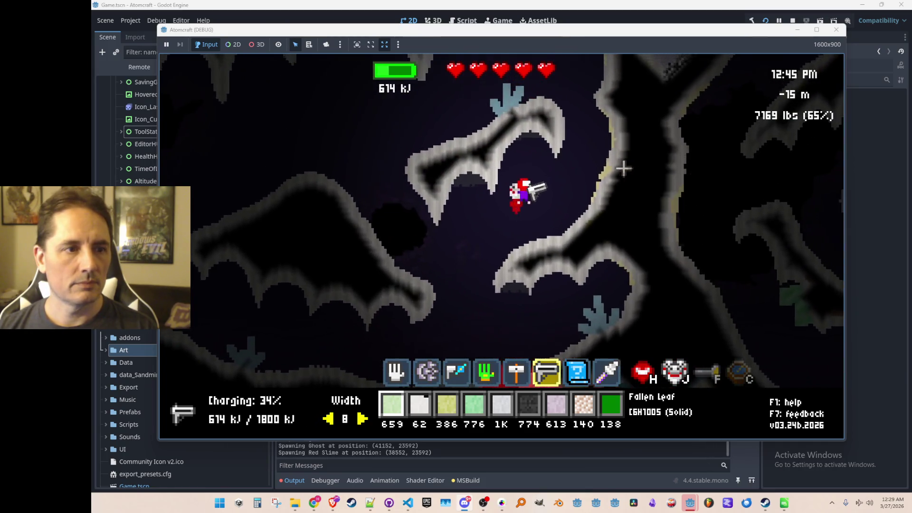
key("w")
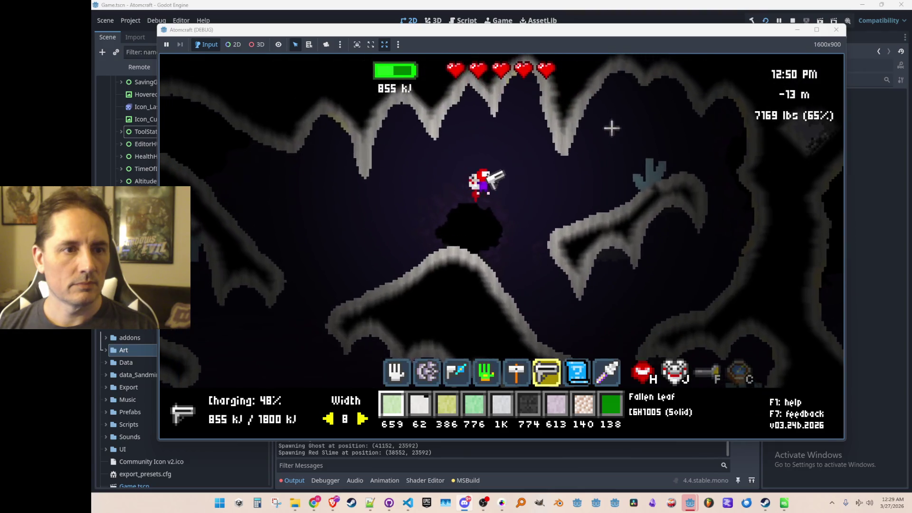
key("d")
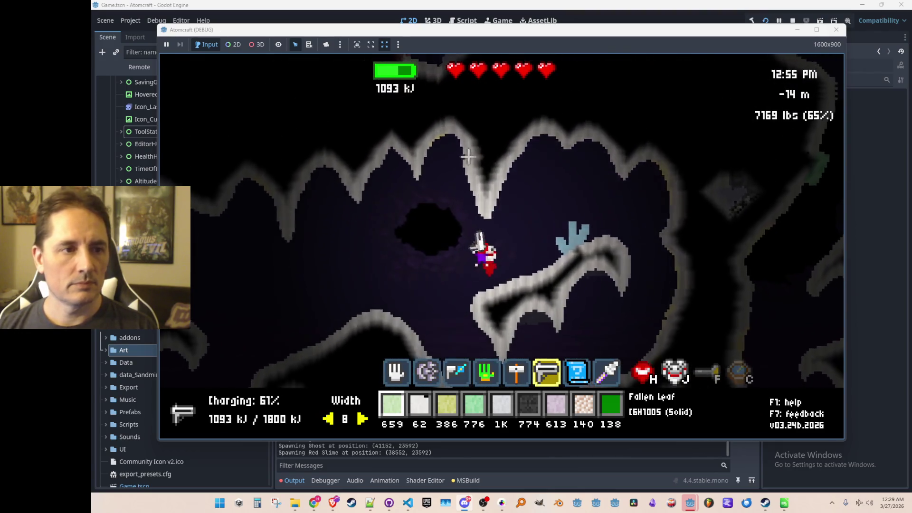
key("a")
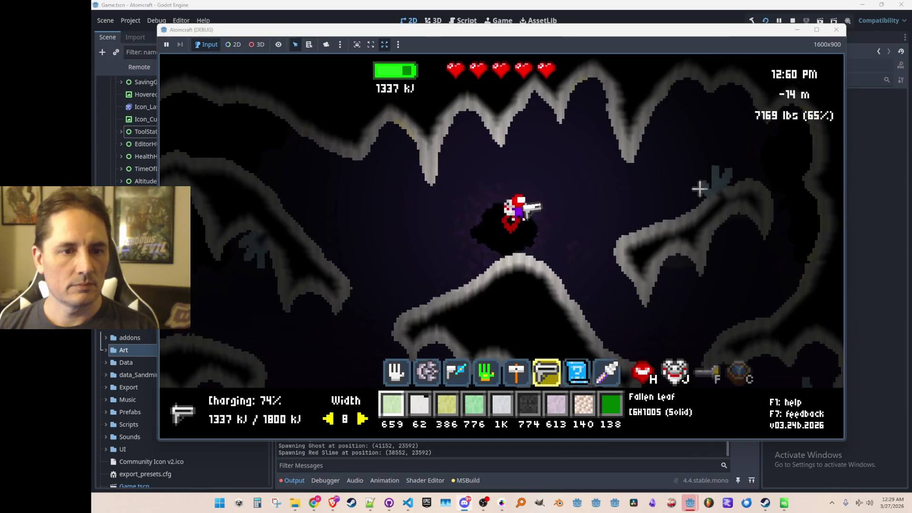
left_click(700, 189)
key("d")
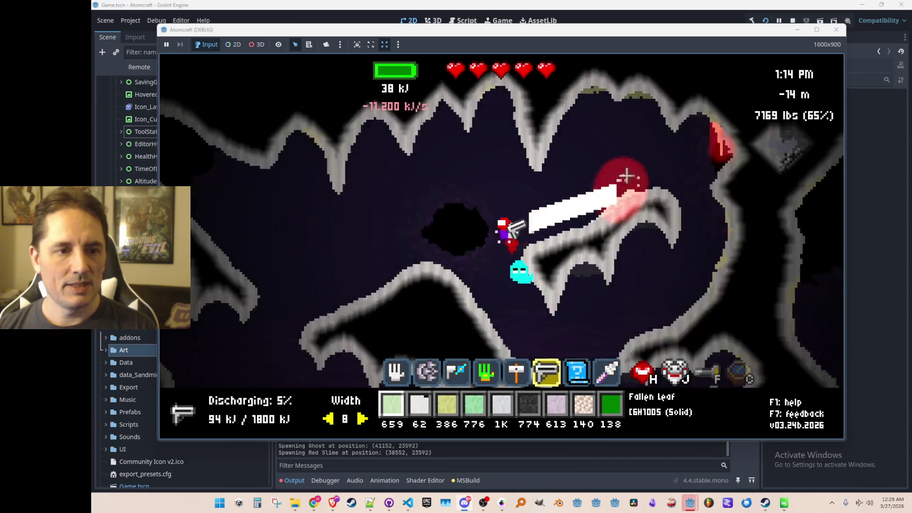
Burst the ghost, blast the red slime, and fly right and down through the cave
left_click(580, 206)
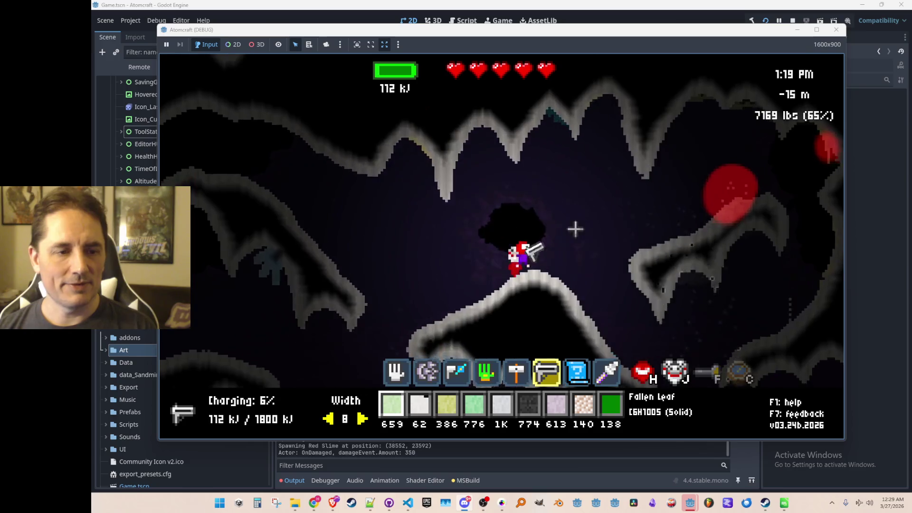
key("d")
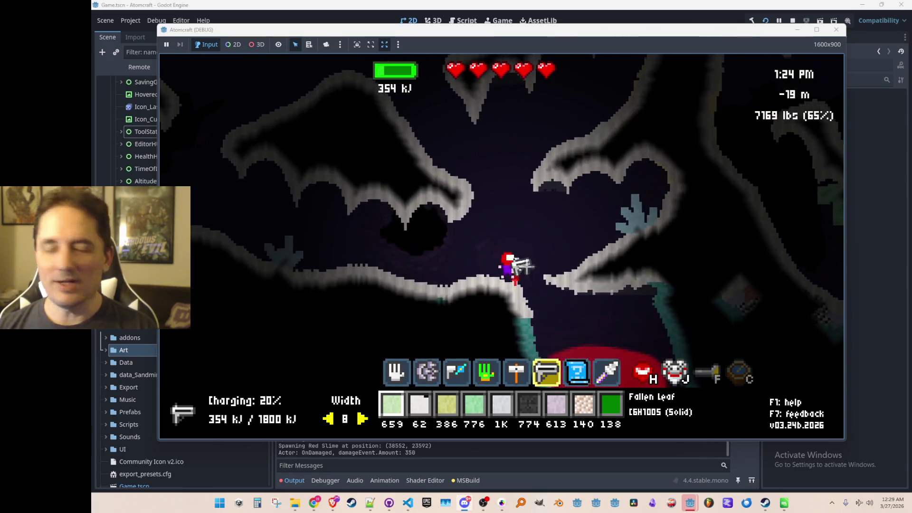
key("a")
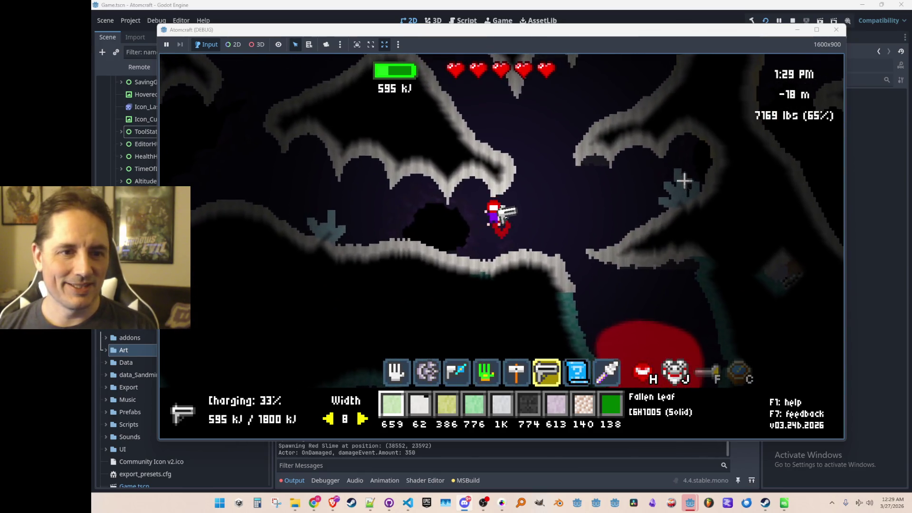
left_click(684, 182)
left_click(383, 231)
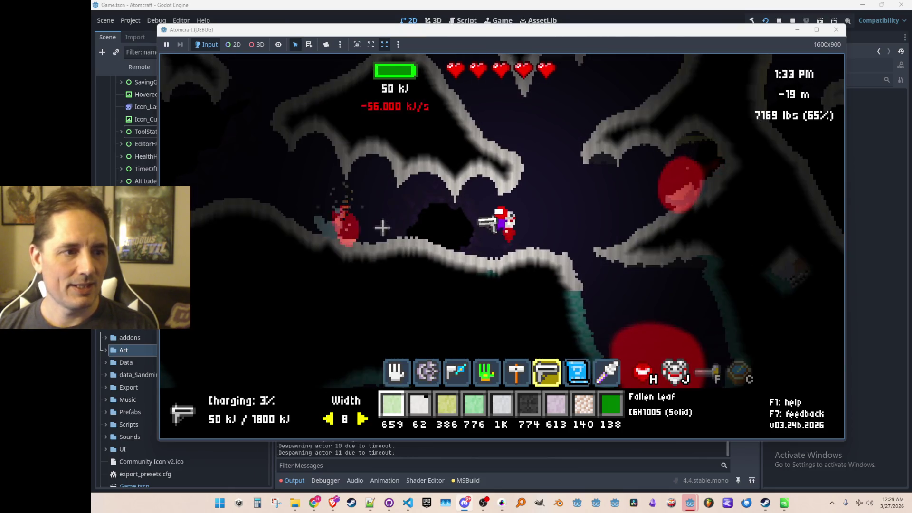
key("d")
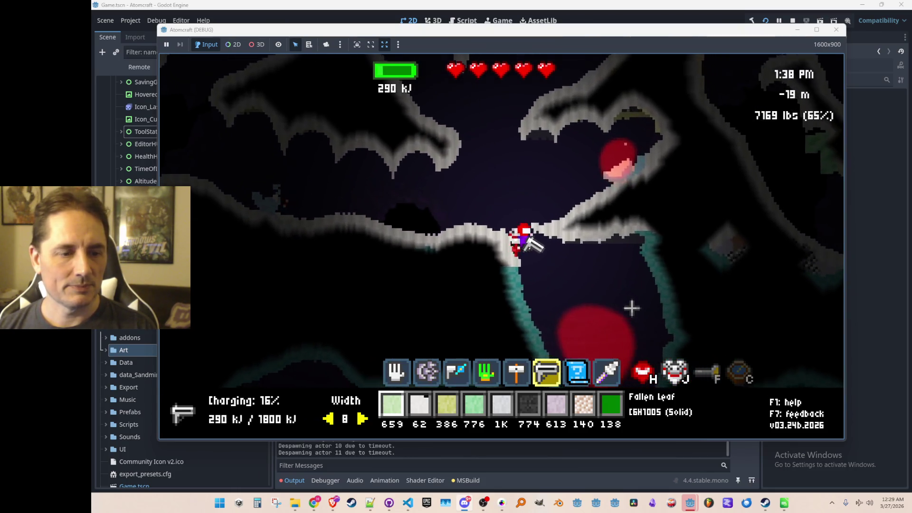
key("d")
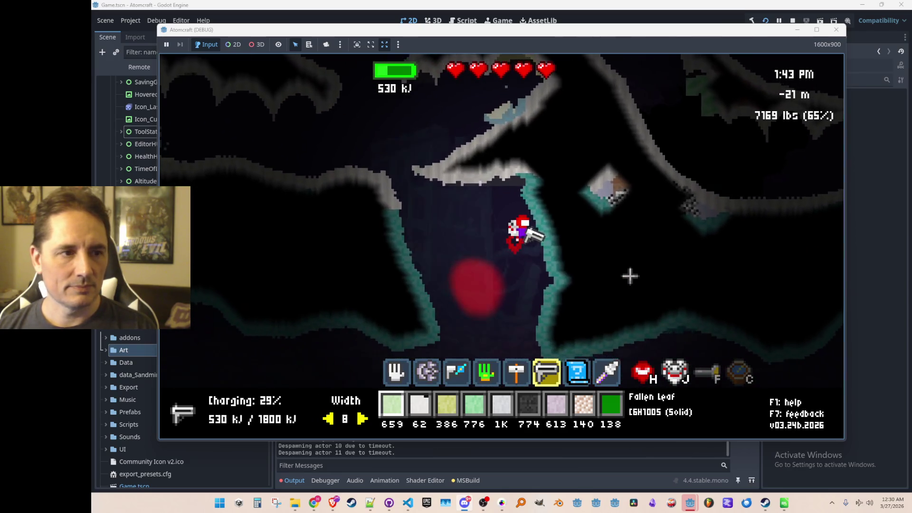
Drop down the cave shaft and move right into the teal ruins
key("a")
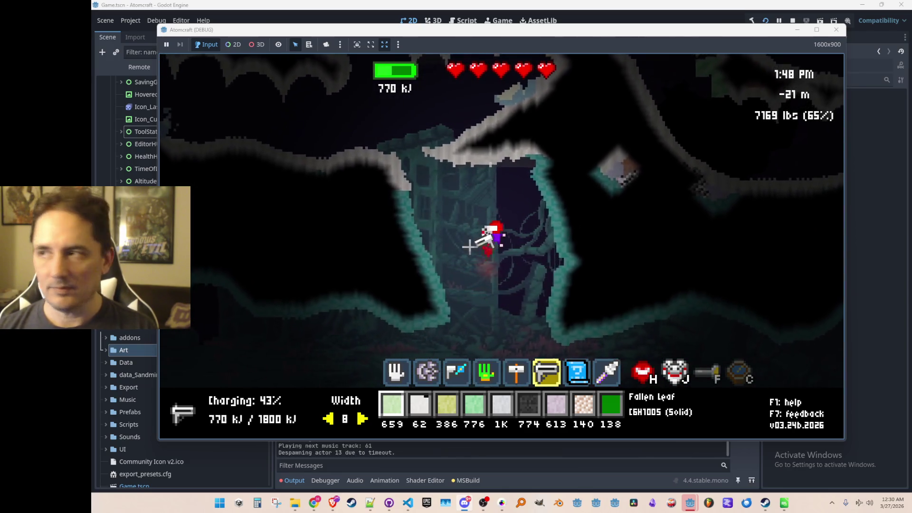
key("d")
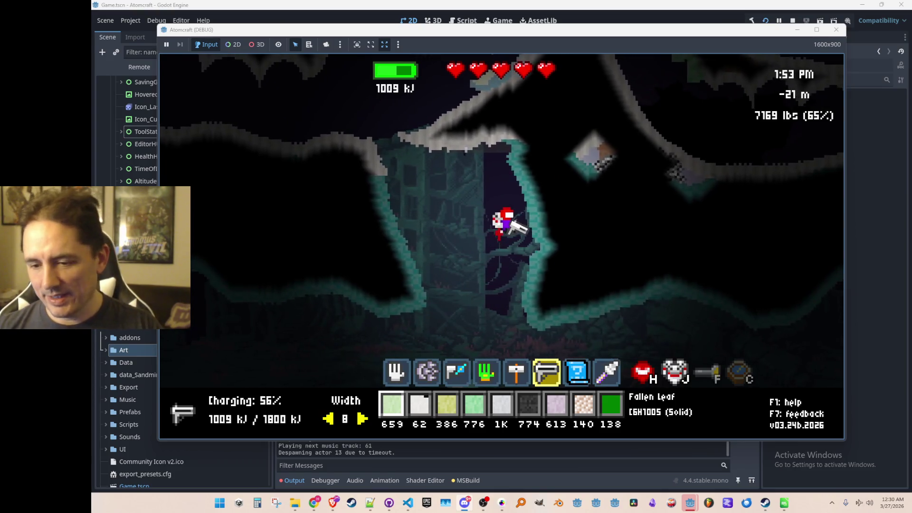
key("a")
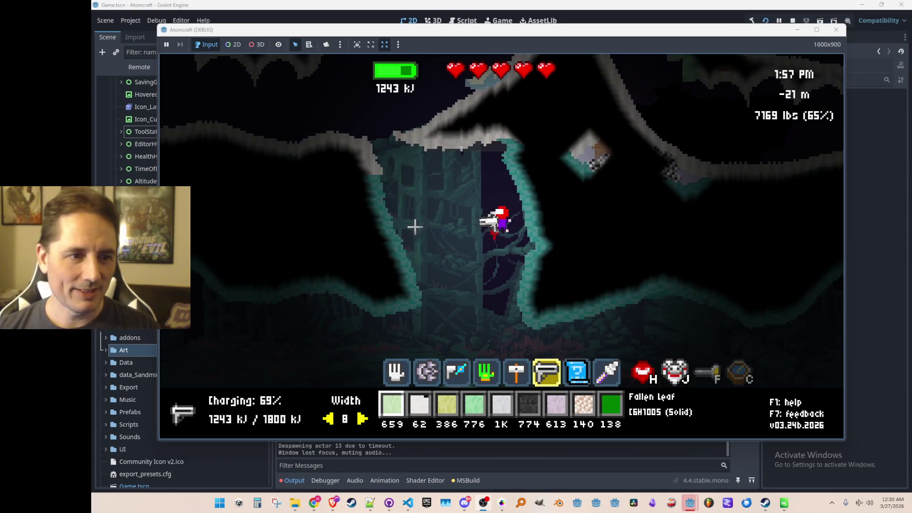
key("d")
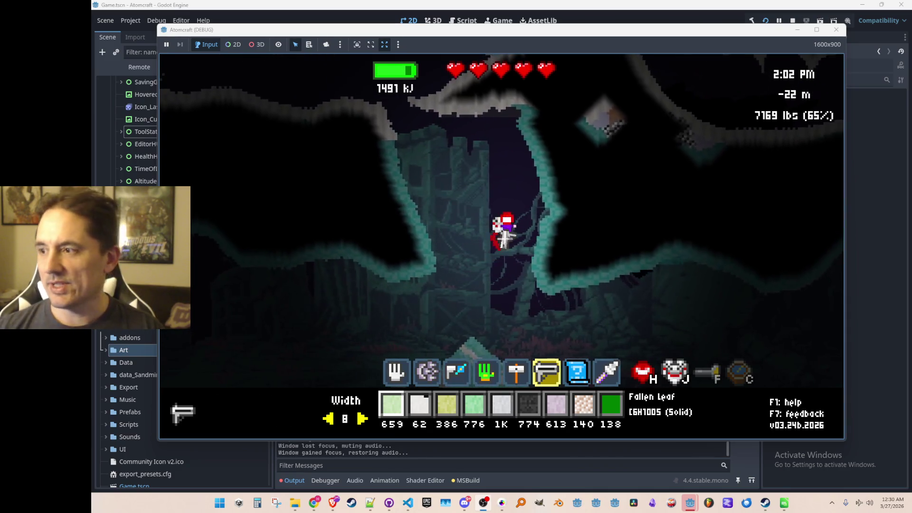
key("a")
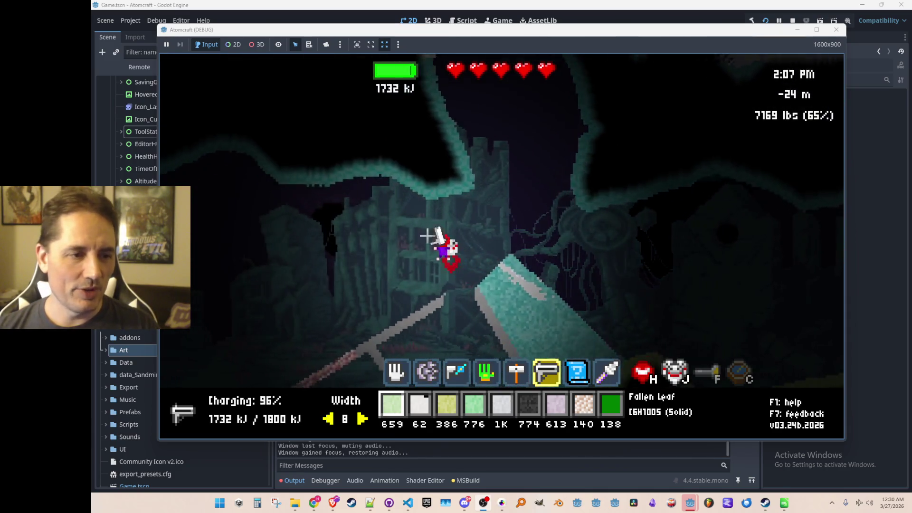
key("d")
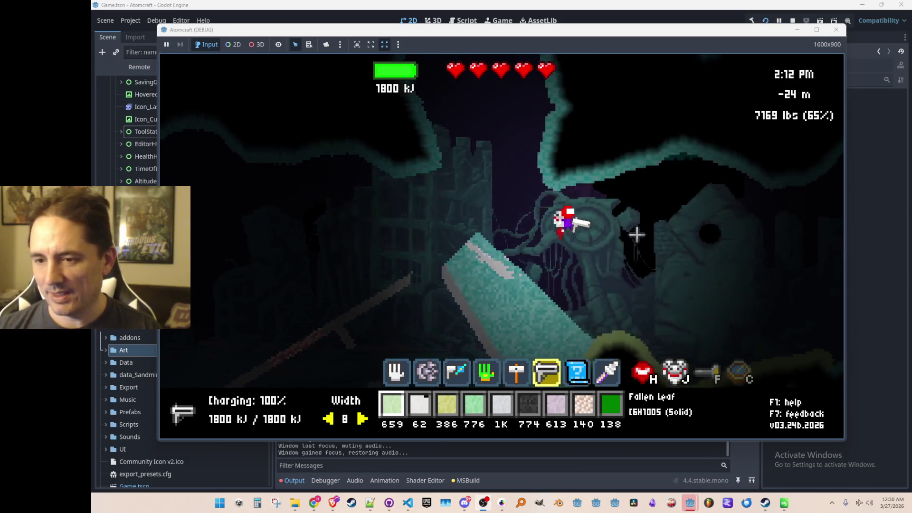
key("d")
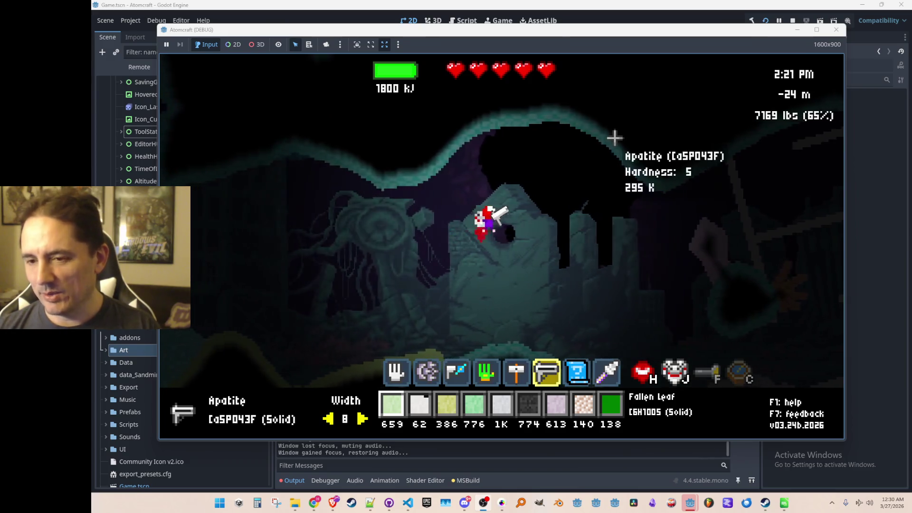
Head left through the ruins and melt the Apatite rock into a glowing red column
key("a")
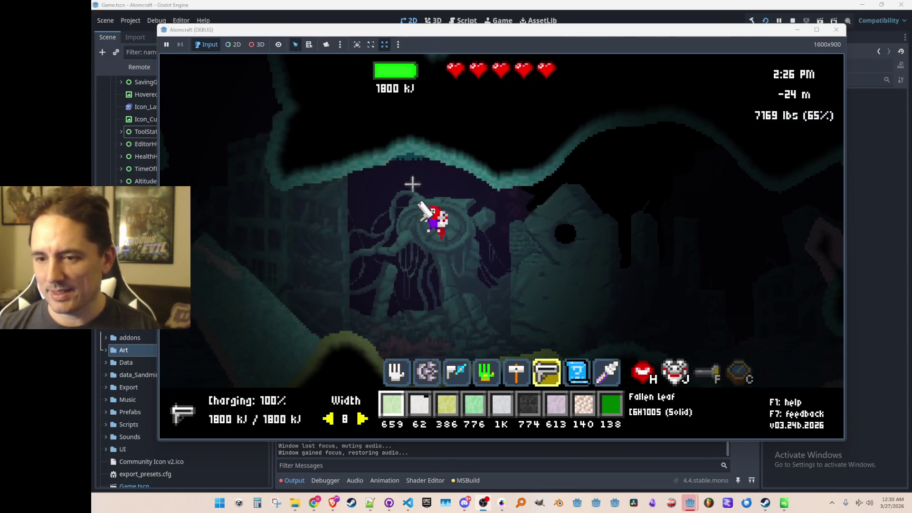
key("a")
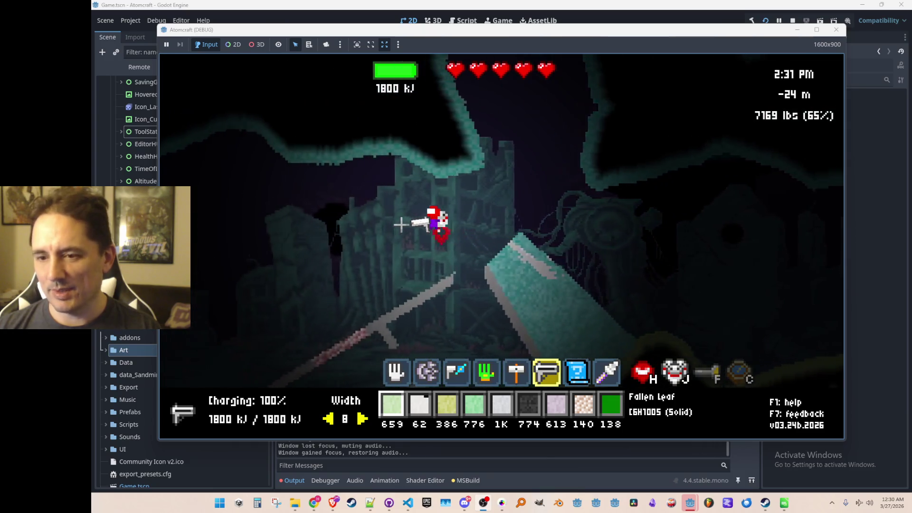
key("a")
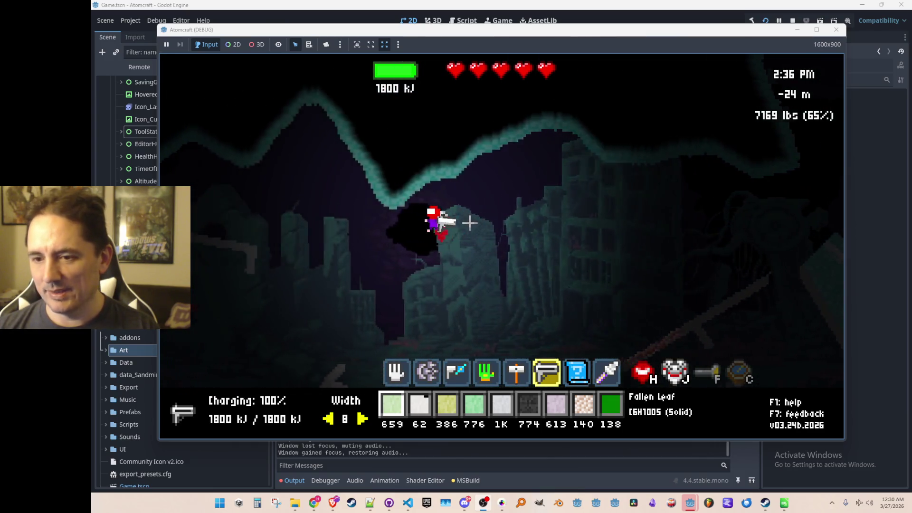
key("a")
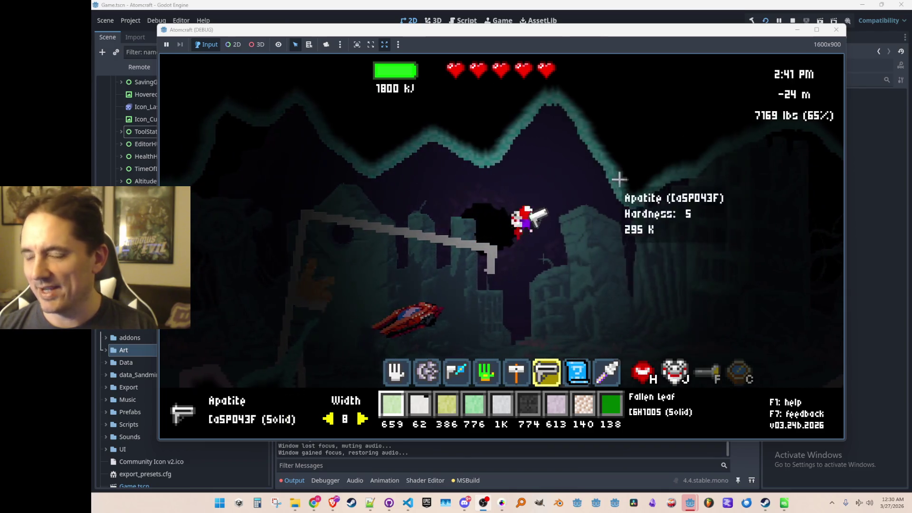
key("a")
left_click_drag(710, 108, 722, 101)
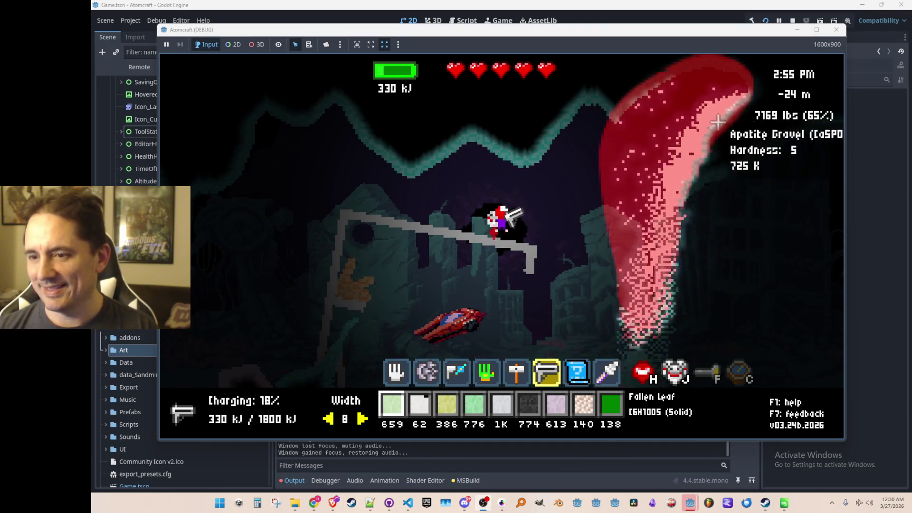
key("d")
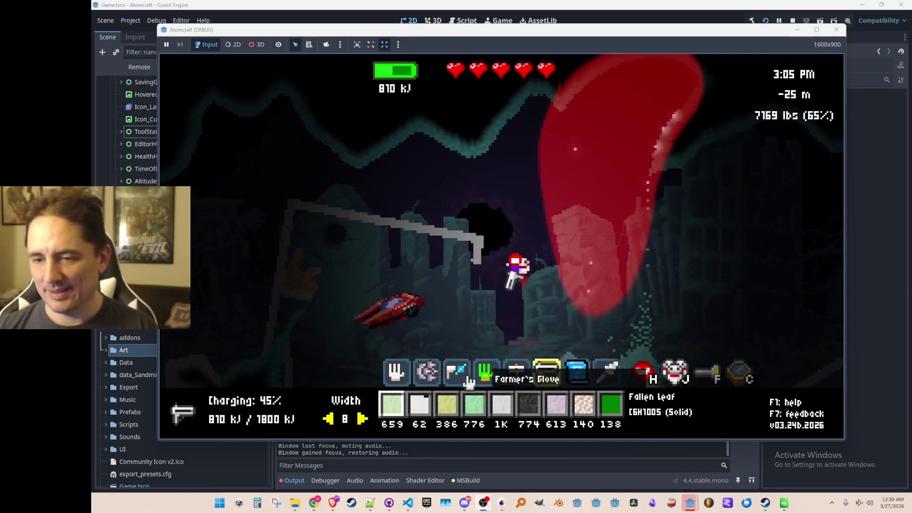
scroll(519, 263, "down", 3)
Narrow the beam to width 4 and carve molten trails through the ruins
scroll(519, 264, "up", 1)
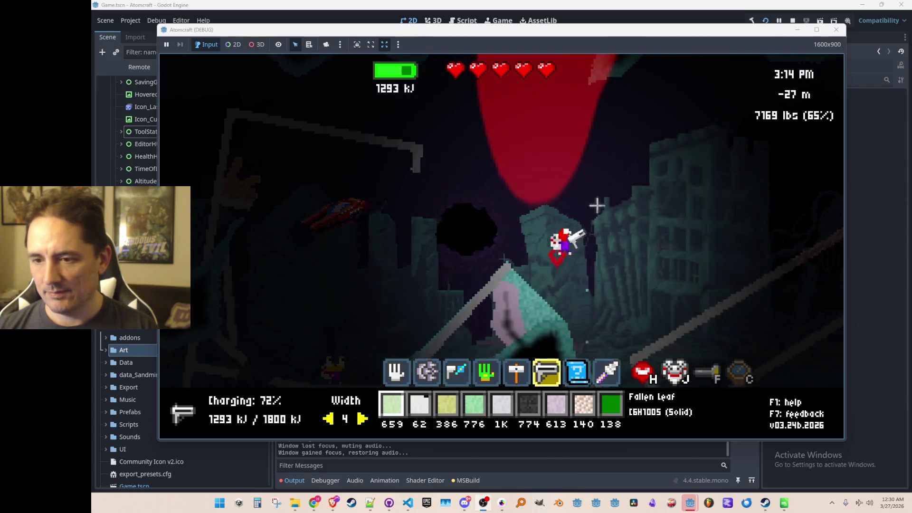
key("w")
mouse_move(449, 133)
left_mouse_down()
mouse_move(480, 142)
mouse_move(468, 152)
mouse_move(498, 189)
left_mouse_up()
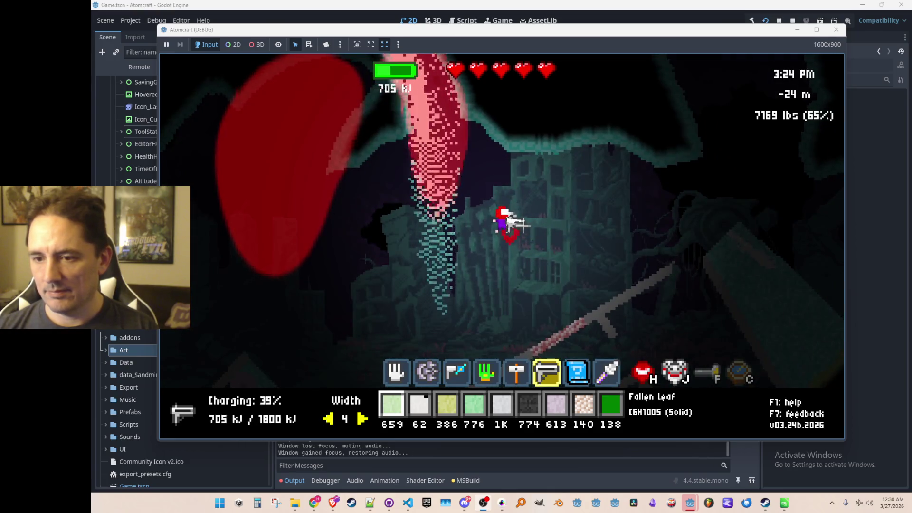
mouse_move(546, 126)
left_mouse_down()
mouse_move(571, 134)
mouse_move(592, 91)
mouse_move(536, 194)
left_mouse_up()
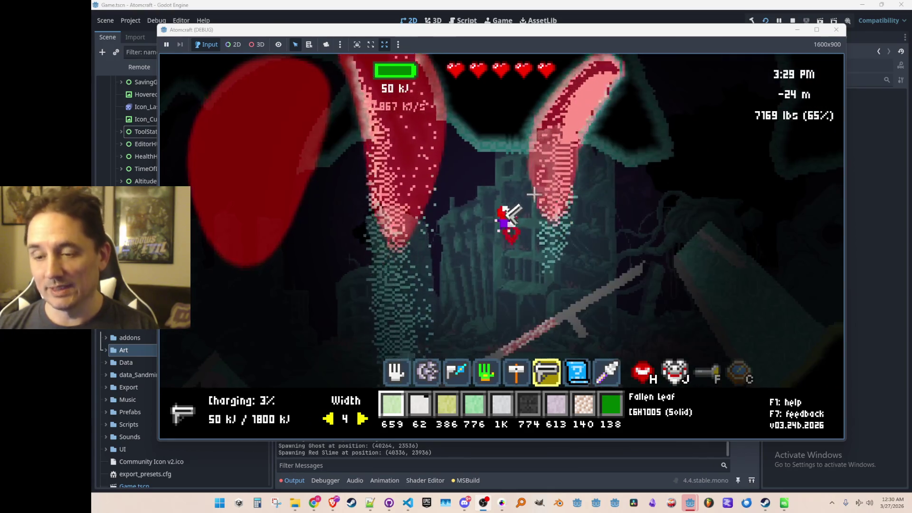
left_click_drag(509, 108, 511, 143)
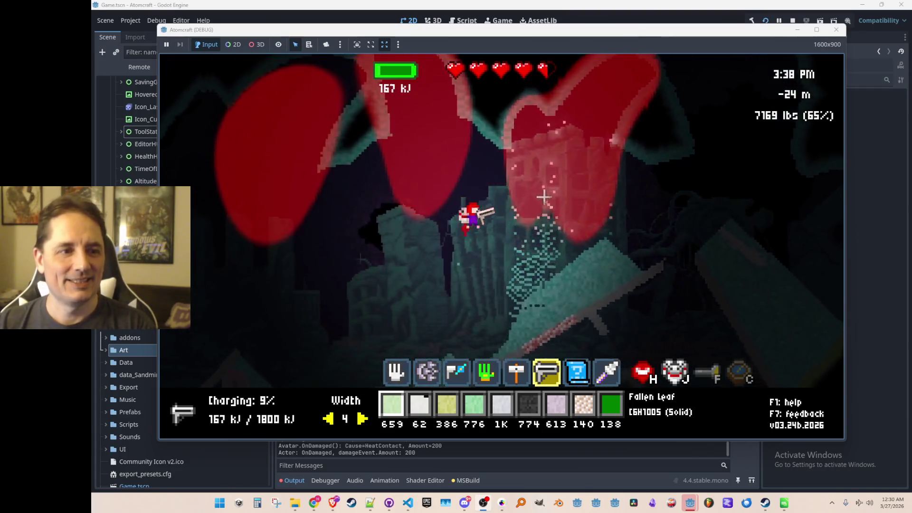
left_click_drag(639, 127, 639, 127)
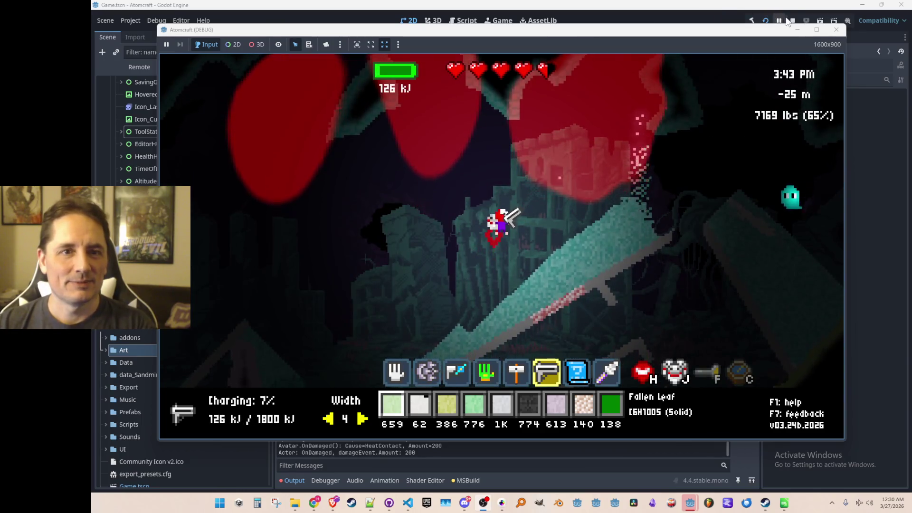
Fire one last beam near the ghost, stop the game, and rerun the saved Game scene
left_click_drag(700, 212, 682, 224)
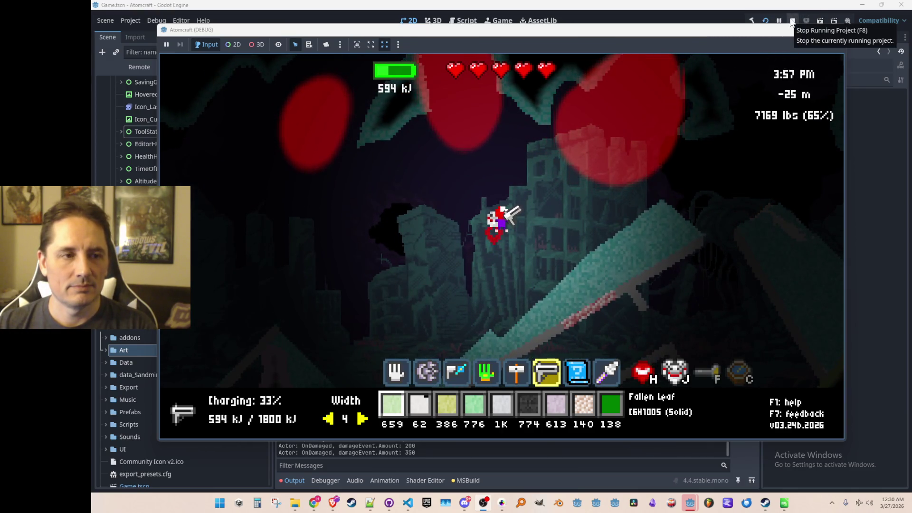
left_click(792, 21)
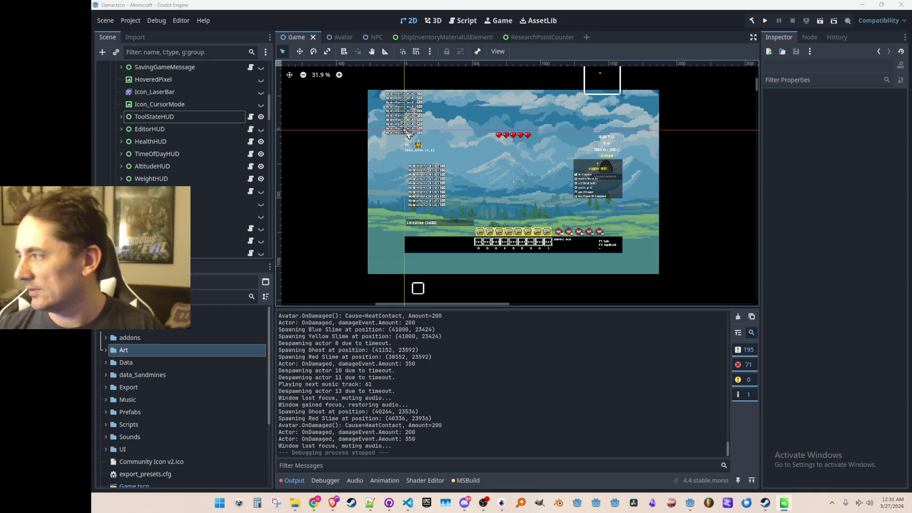
left_click(765, 19)
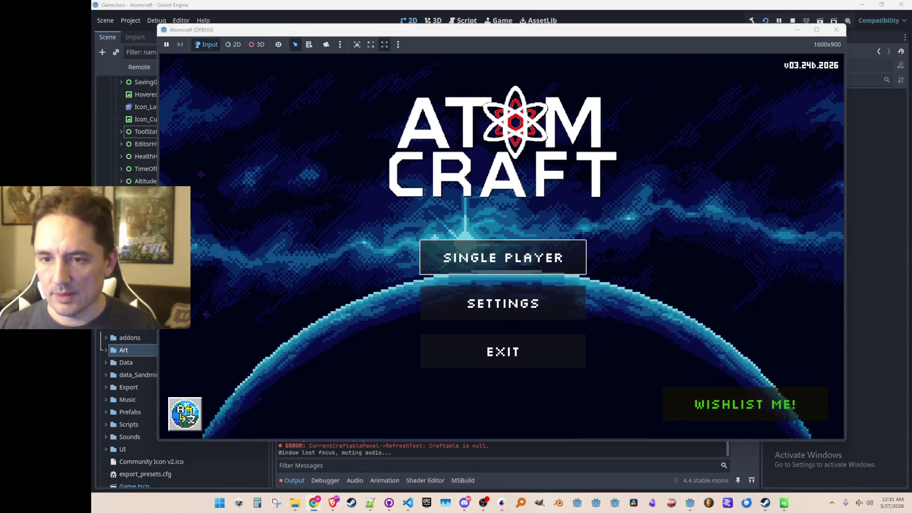
Lower the Music Volume in Settings > Audio, then choose Single Player to reach profile selection
left_click(523, 306)
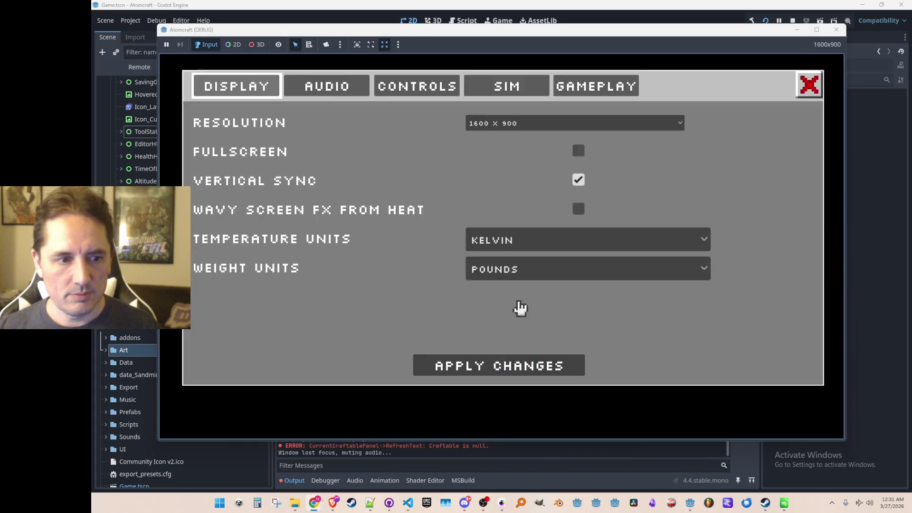
left_click(361, 92)
left_click_drag(269, 311, 242, 312)
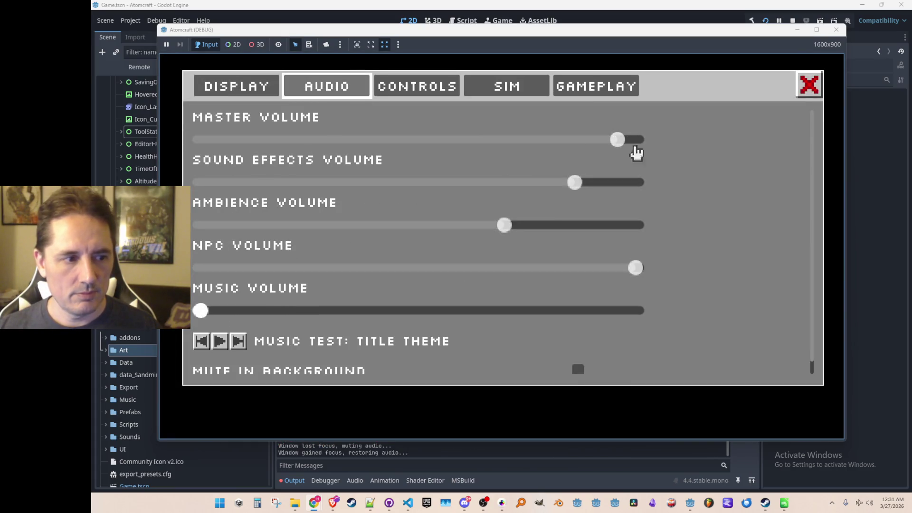
left_click(807, 88)
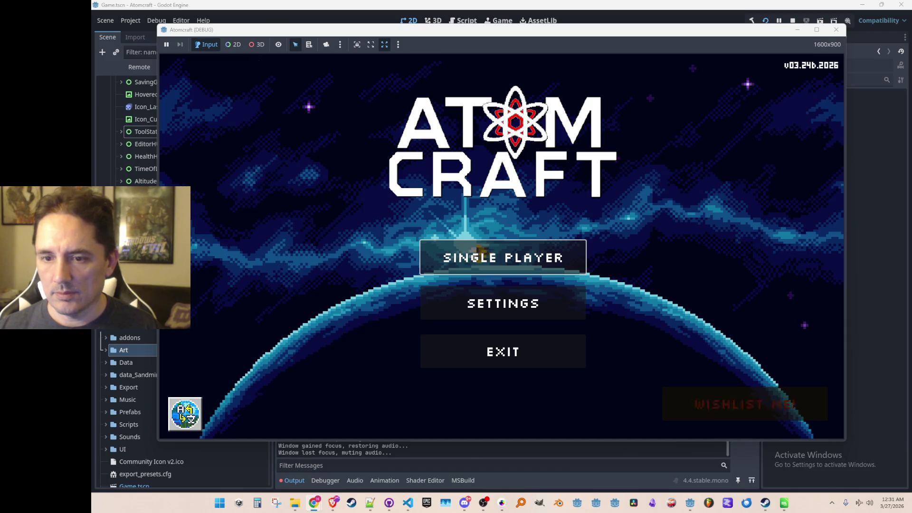
left_click(448, 258)
scroll(427, 295, "down", 5)
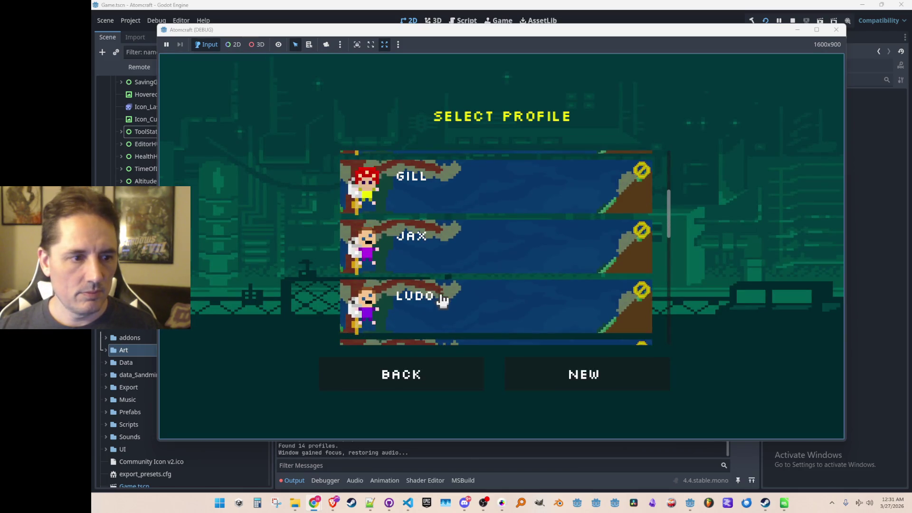
Pick a player profile, load the Enchanted Vista world, and toggle sandbox editing with F2
left_click(442, 298)
left_click(465, 267)
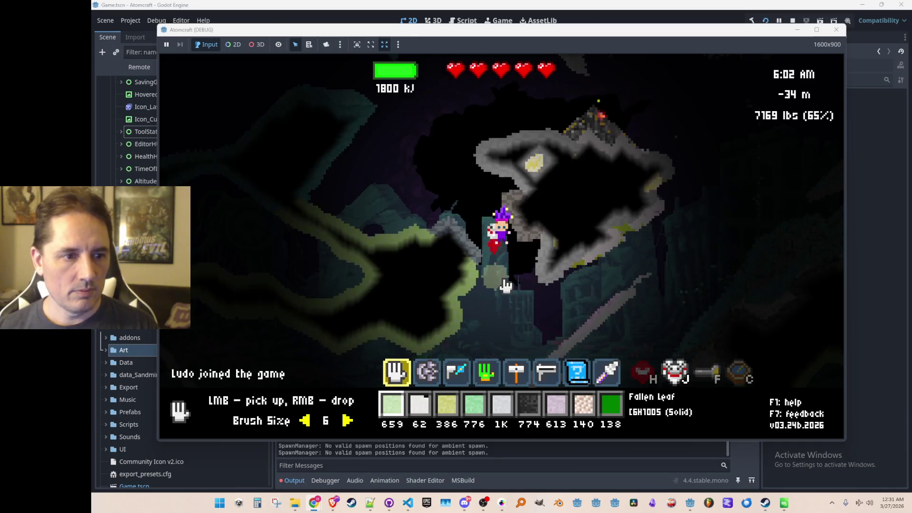
key("F2")
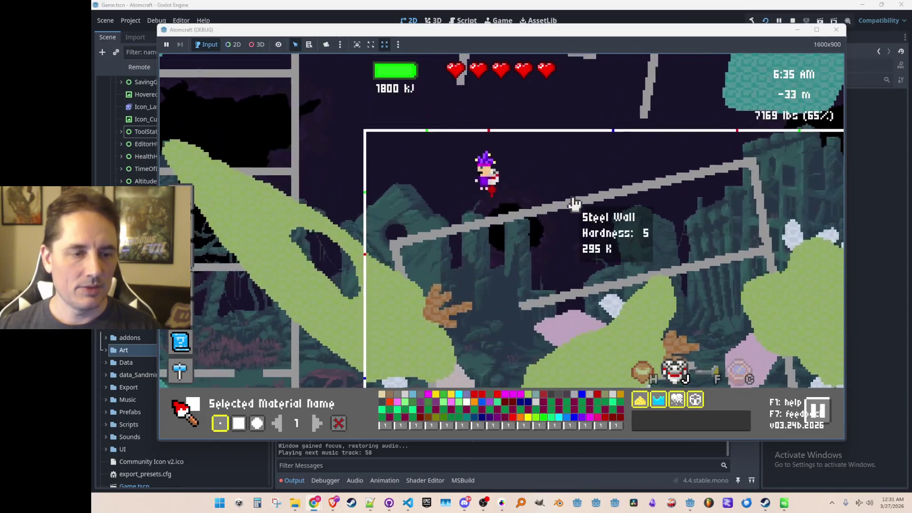
key("Tab")
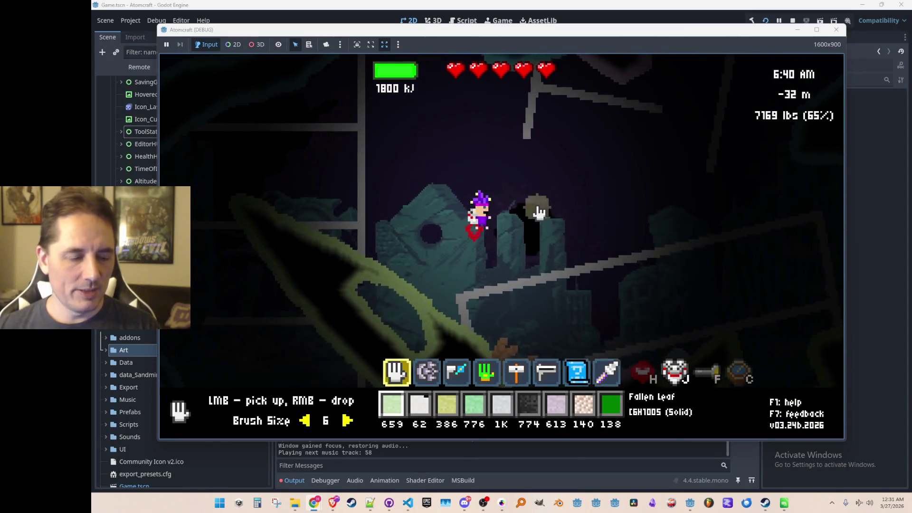
Search 'stibn' in the material palette and paint a Stibnite Deposit blob into the upper cave
key("Tab")
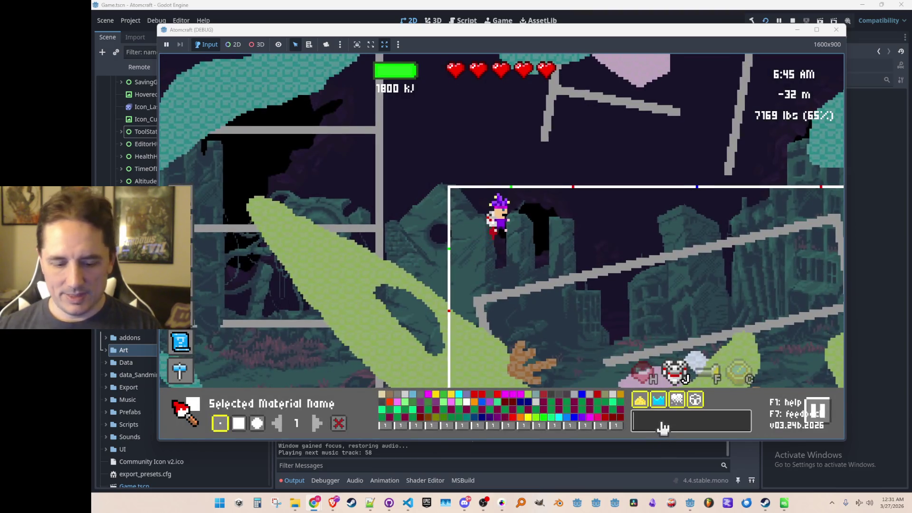
type("stibn")
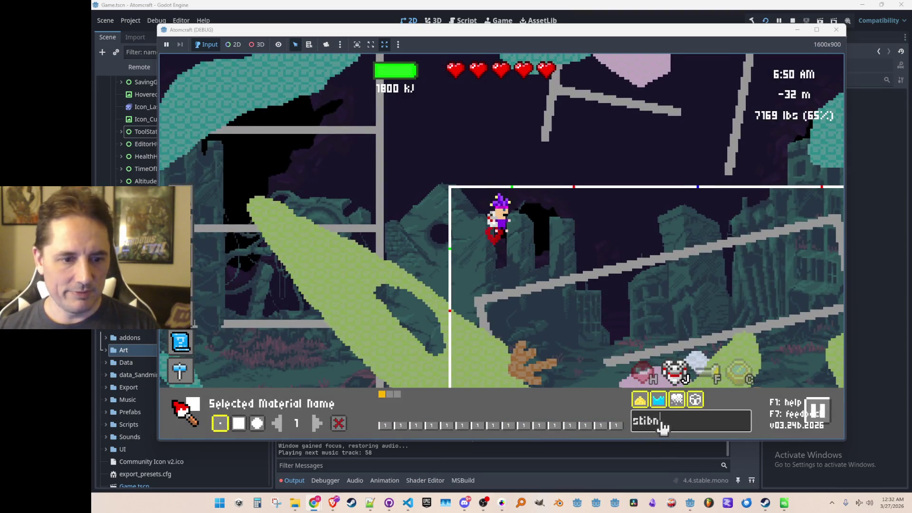
left_click(392, 395)
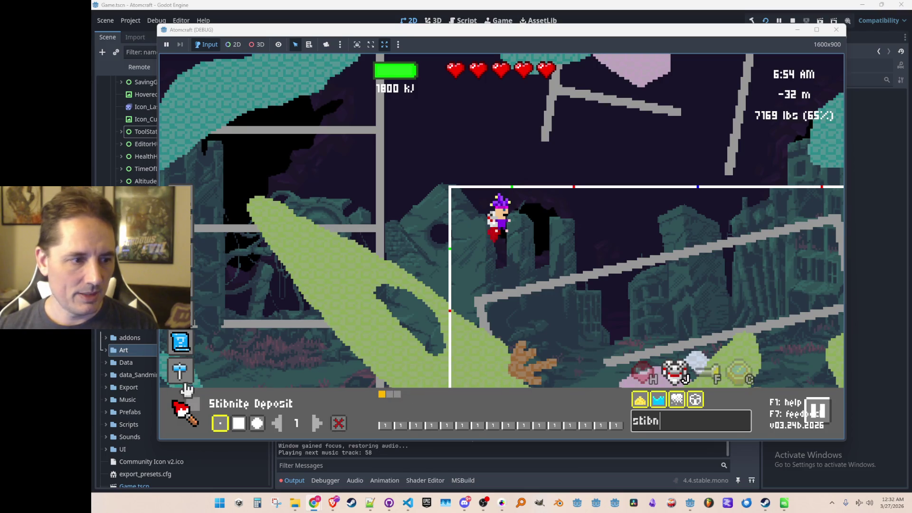
mouse_move(648, 158)
left_mouse_down()
mouse_move(594, 126)
mouse_move(623, 106)
mouse_move(596, 135)
mouse_move(608, 102)
mouse_move(621, 155)
mouse_move(563, 187)
mouse_move(647, 161)
mouse_move(617, 200)
left_mouse_up()
Leave the editor, equip the slot 2 hotbar tool, and walk around the cave
key("1")
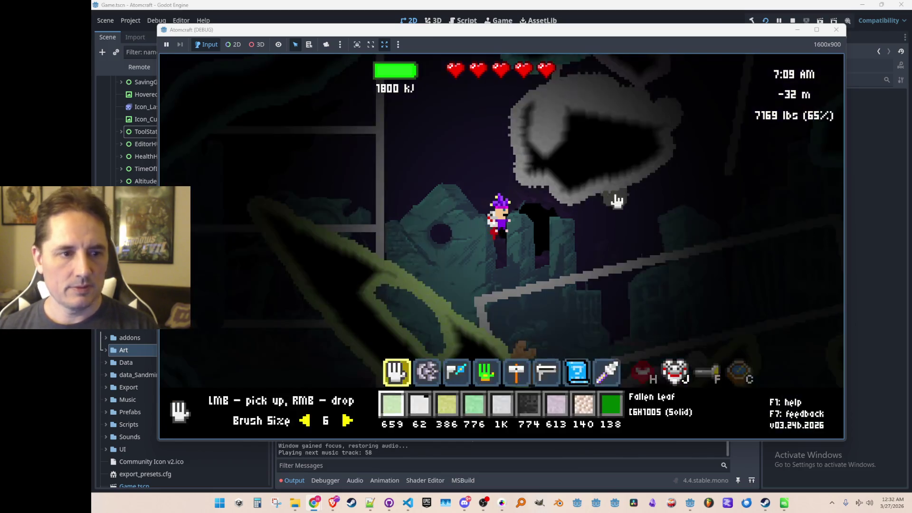
key("2")
key("d")
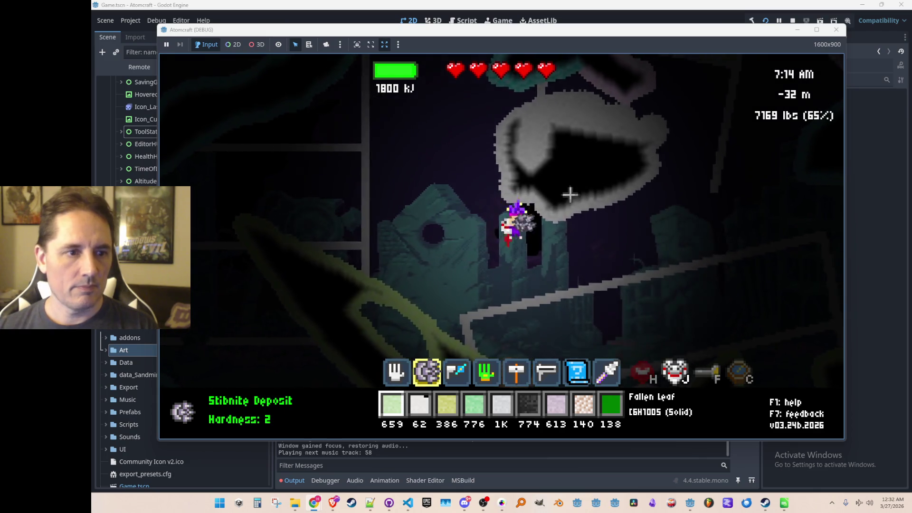
key("a")
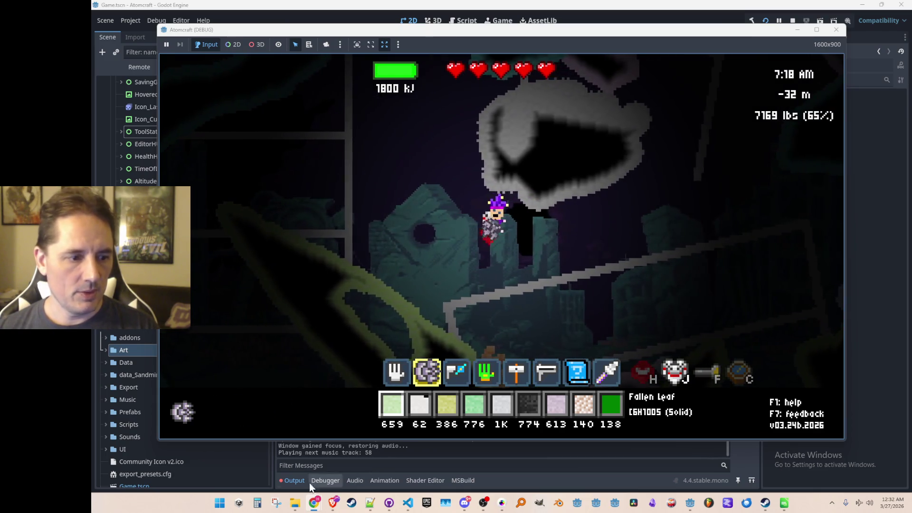
Equip the Peace Ring from the Inventory's Toolbox into gear slot 1
key("Escape")
key("Escape")
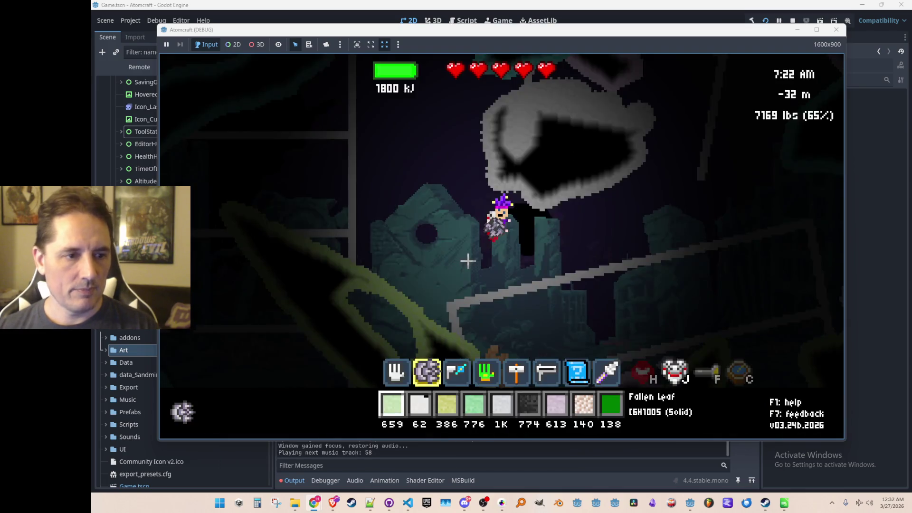
key("Tab")
left_click(307, 119)
left_click(400, 120)
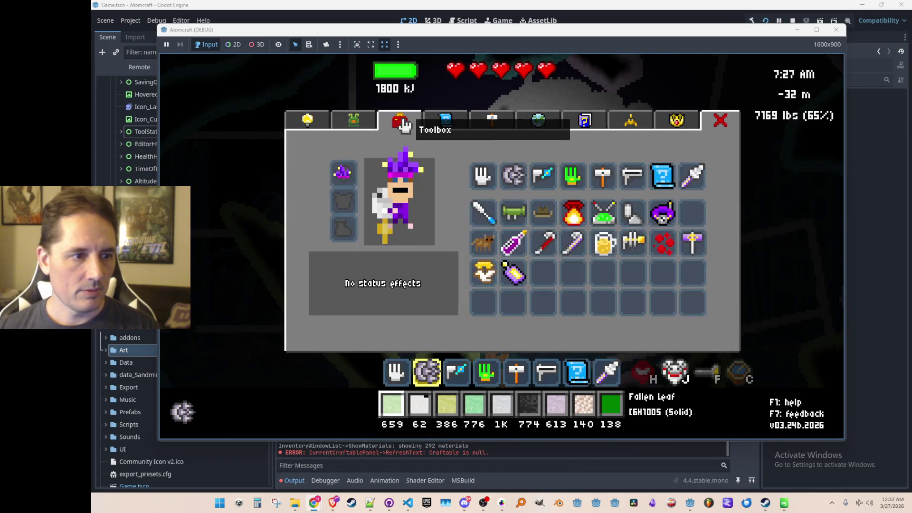
left_click_drag(488, 278, 336, 203)
key("Tab")
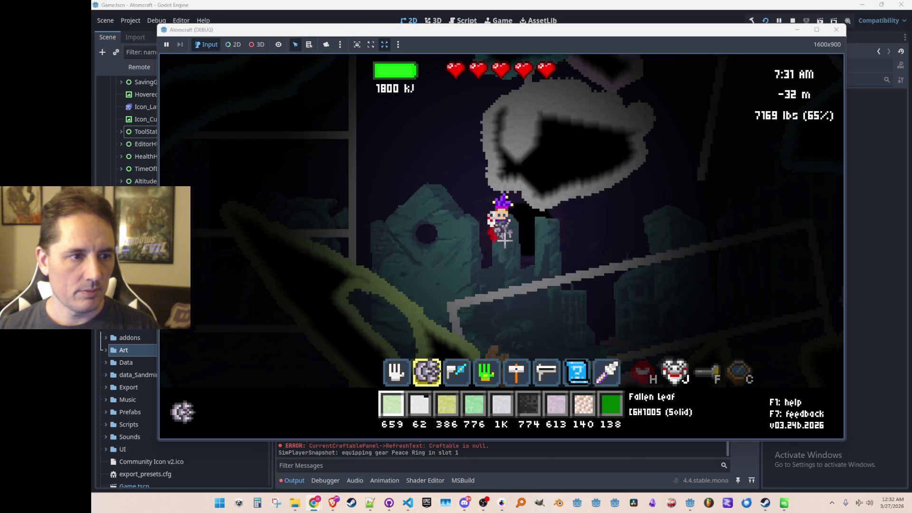
Browse the Mar-26-2026 and Mar-04-2026_All folders, filter 'sti', and select Stibnite Deposit.json in Materials
mouse_move(301, 505)
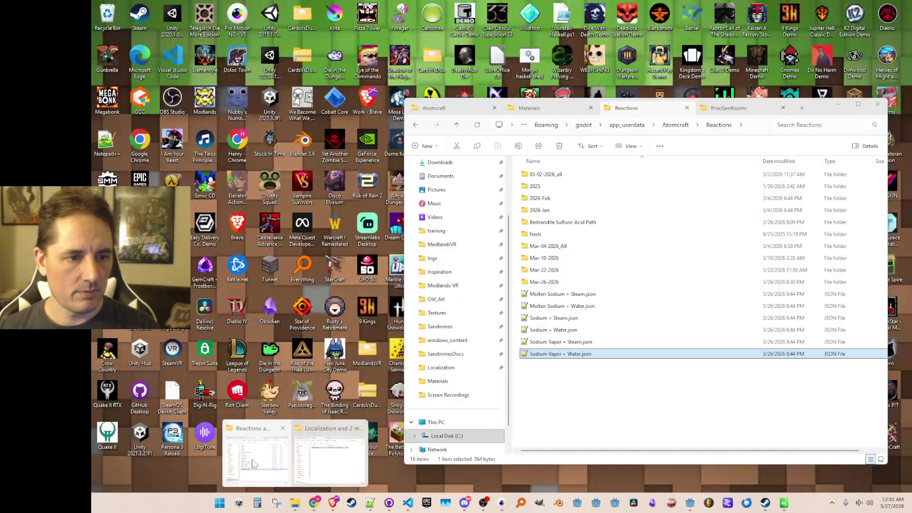
left_click(261, 469)
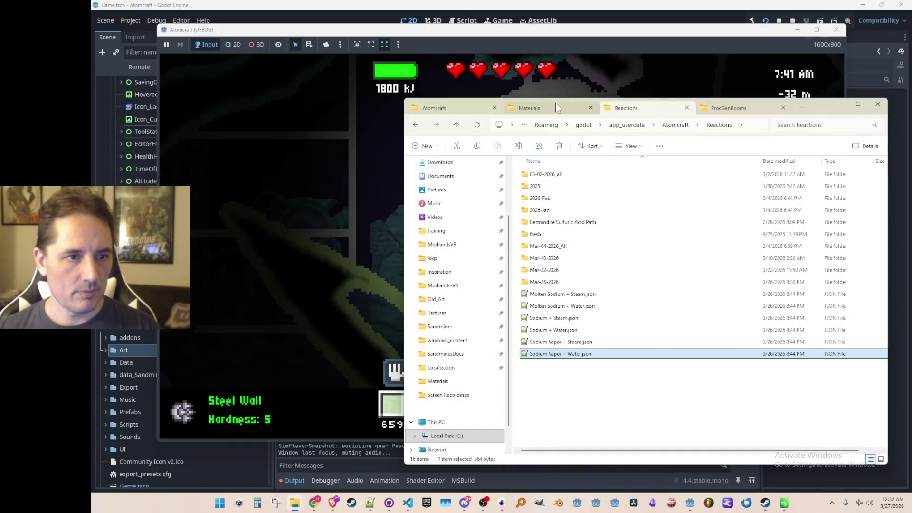
double_click(555, 342)
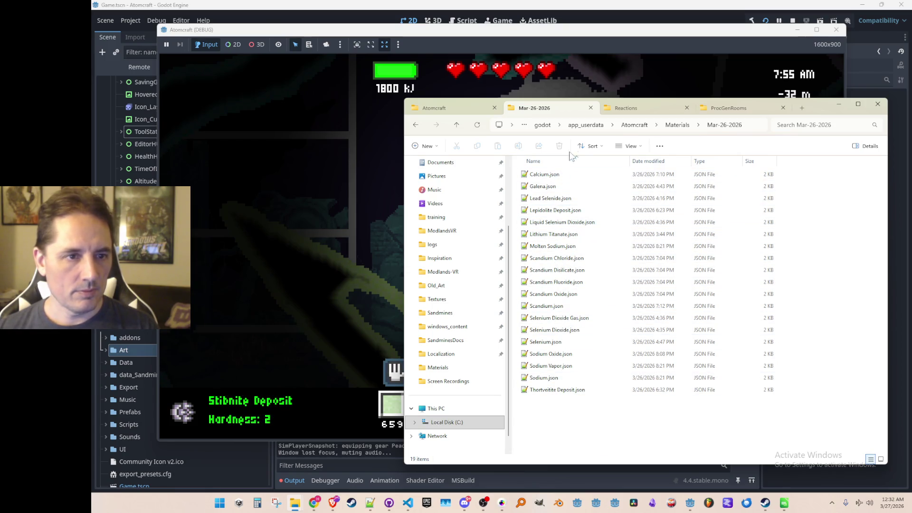
left_click(674, 128)
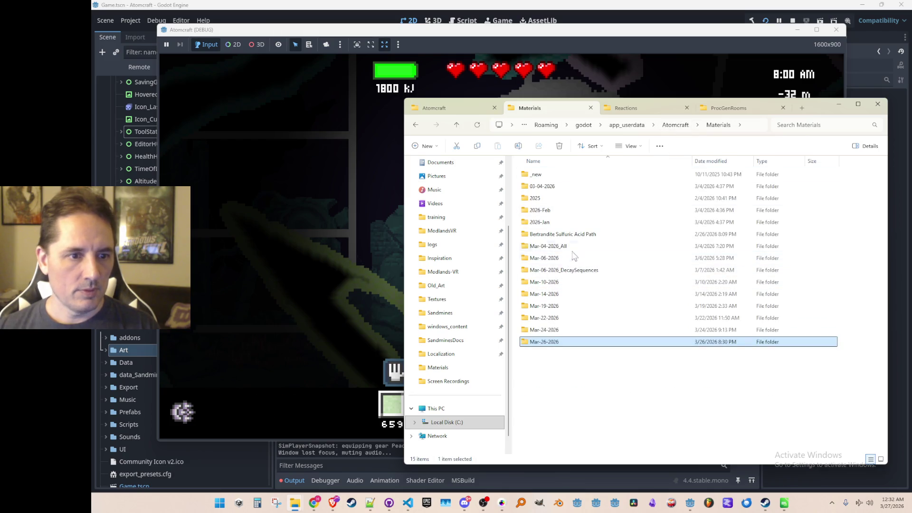
double_click(569, 246)
type("sti")
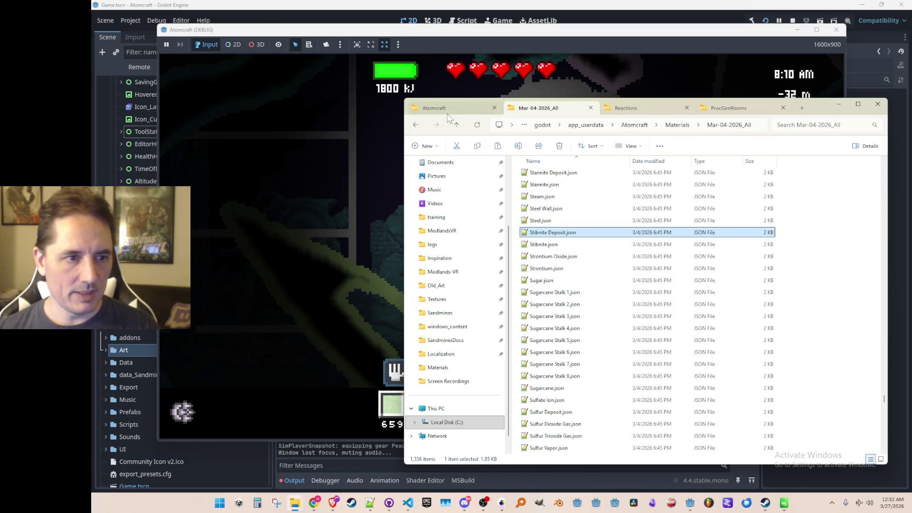
left_click(457, 126)
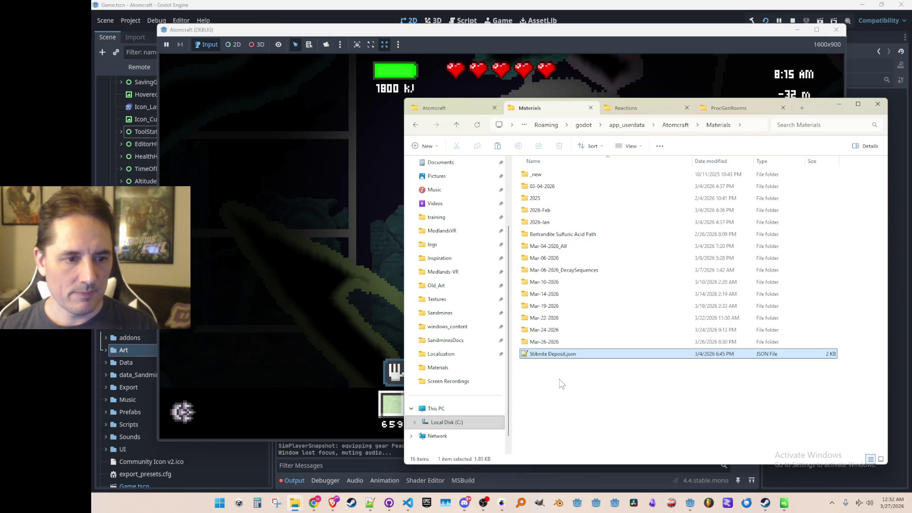
left_click(562, 357)
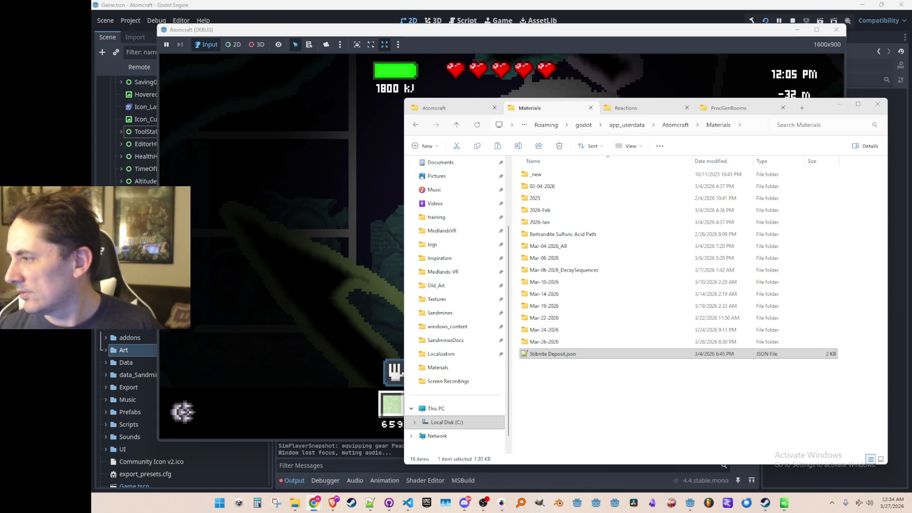
left_click(555, 344)
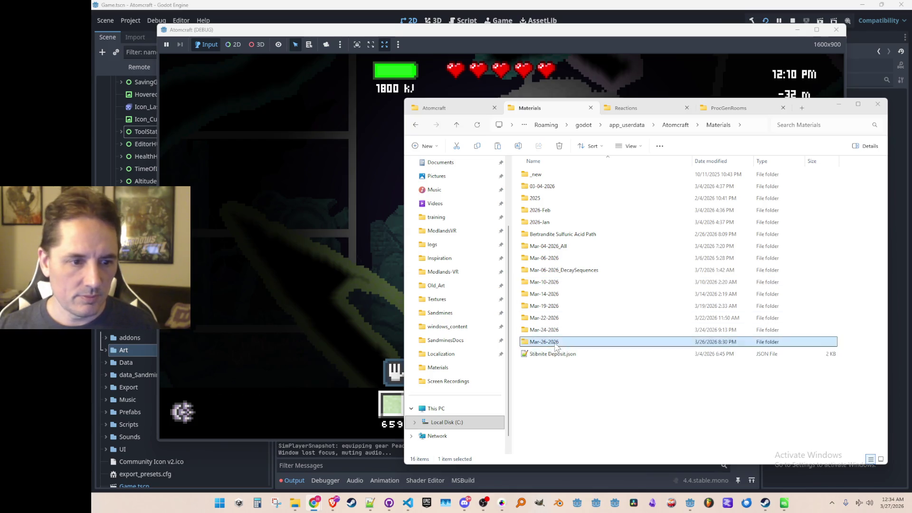
Inspect Mar-26-2026 in Materials and Reactions, select Stibnite Deposit.json, and minimize File Explorer
double_click(556, 344)
left_click(456, 124)
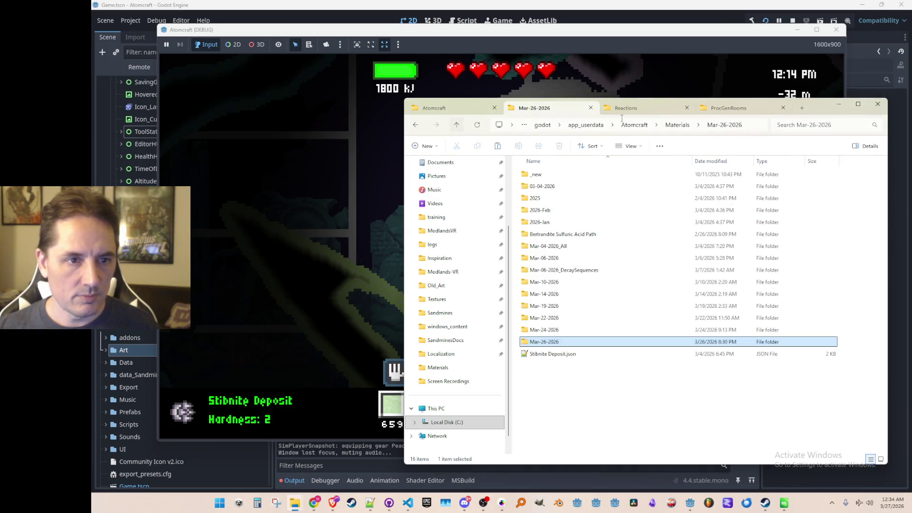
left_click(623, 109)
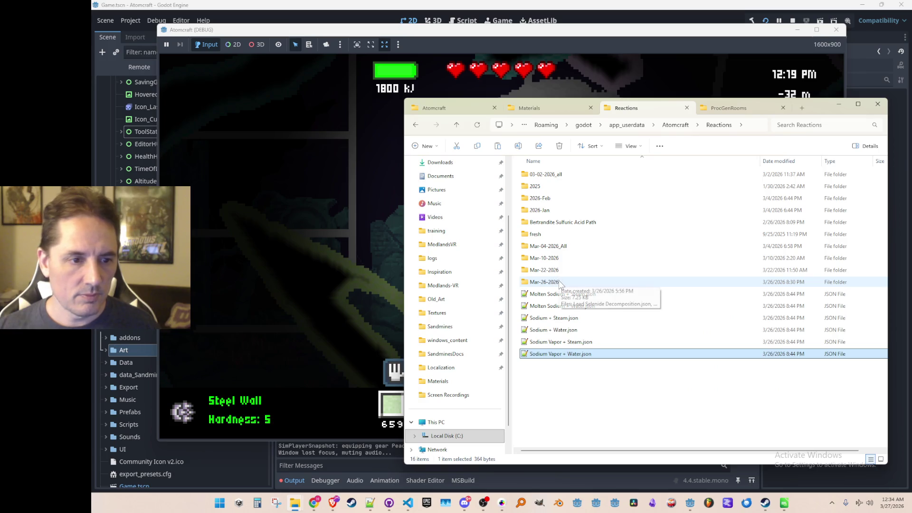
double_click(559, 279)
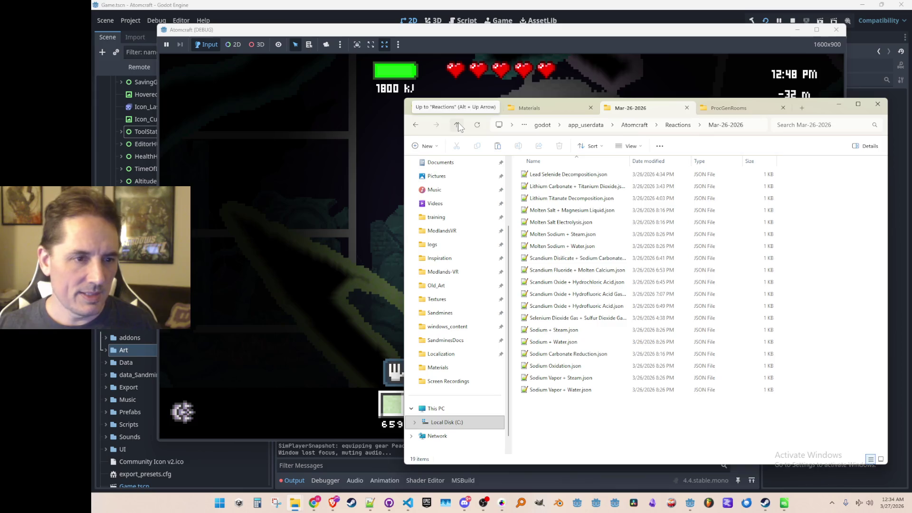
left_click(457, 125)
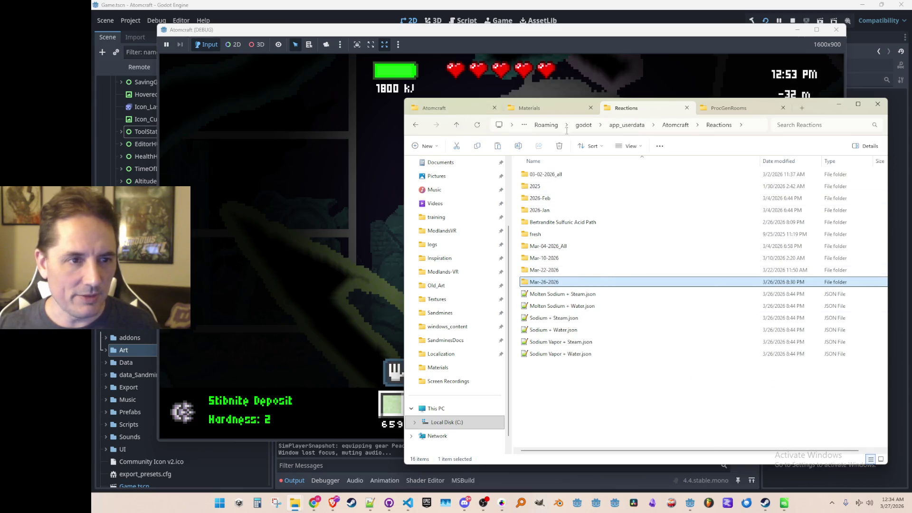
left_click(550, 110)
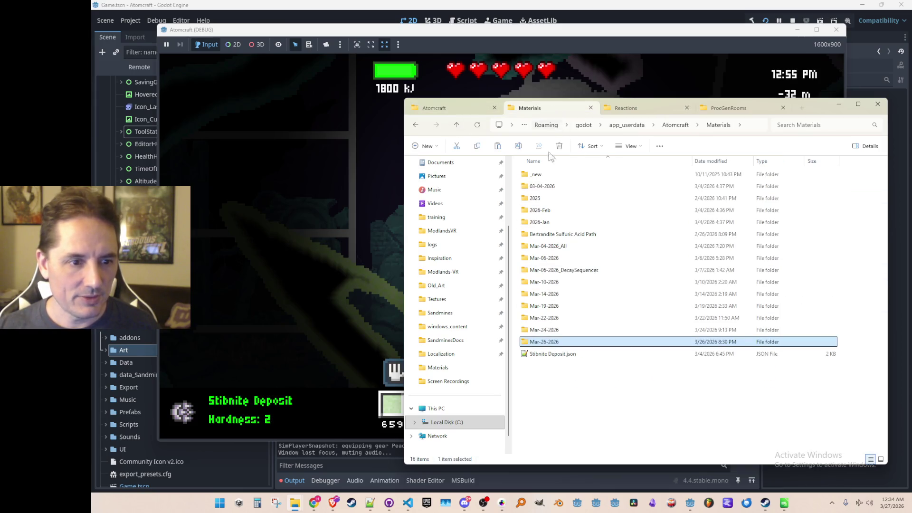
left_click(563, 354)
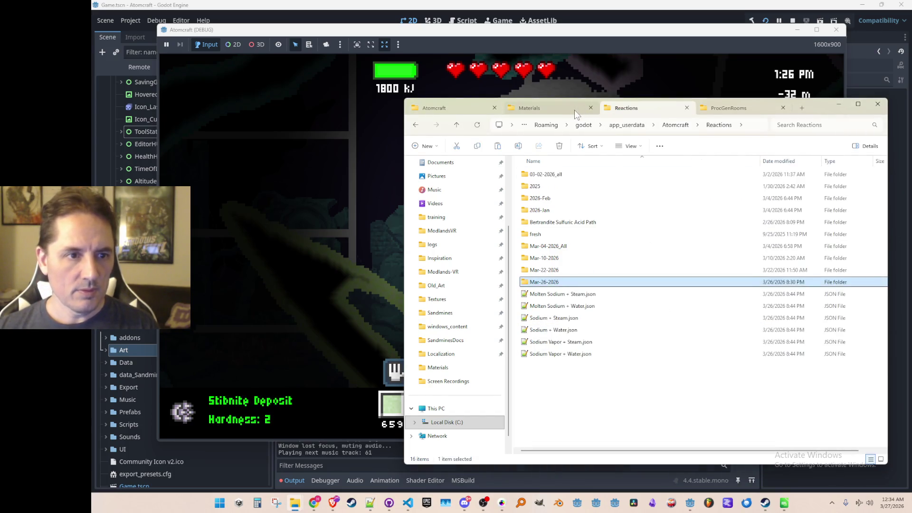
left_click(842, 106)
Mine into the painted grey Stibnite deposit
mouse_move(552, 181)
left_mouse_down()
mouse_move(475, 164)
mouse_move(517, 237)
mouse_move(483, 267)
mouse_move(532, 179)
mouse_move(584, 259)
left_mouse_up()
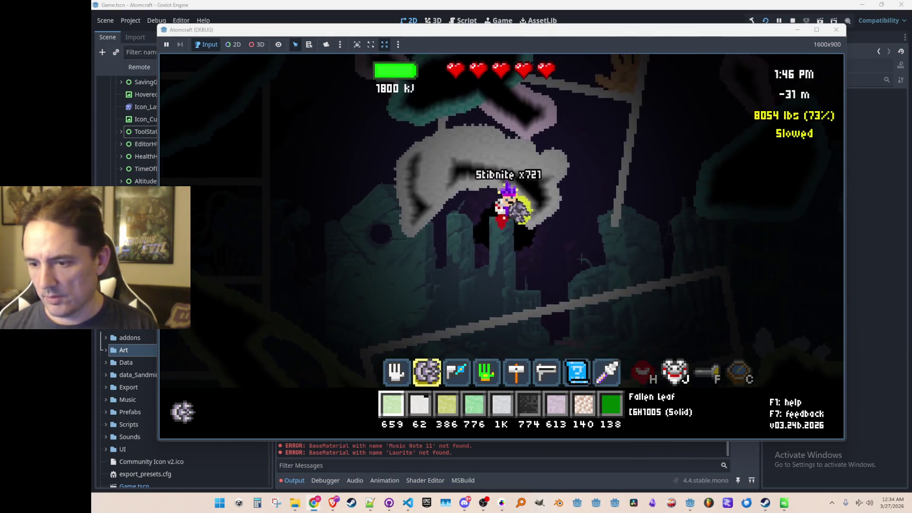
left_click(487, 275)
mouse_move(480, 233)
left_mouse_down()
mouse_move(427, 230)
mouse_move(458, 261)
mouse_move(438, 163)
mouse_move(485, 161)
mouse_move(540, 281)
mouse_move(558, 267)
left_mouse_up()
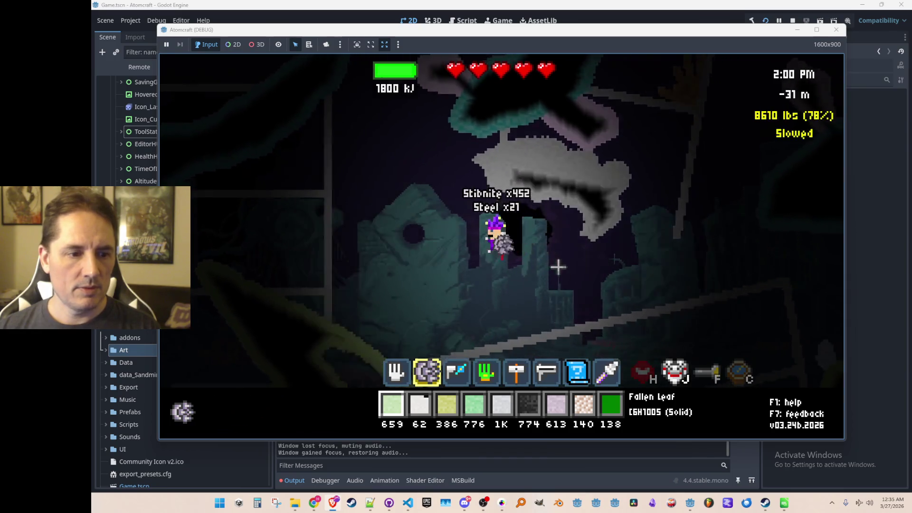
Search 'Stibni' in the Guide to Materials and read Stibnite's three smelting reactions
key("i")
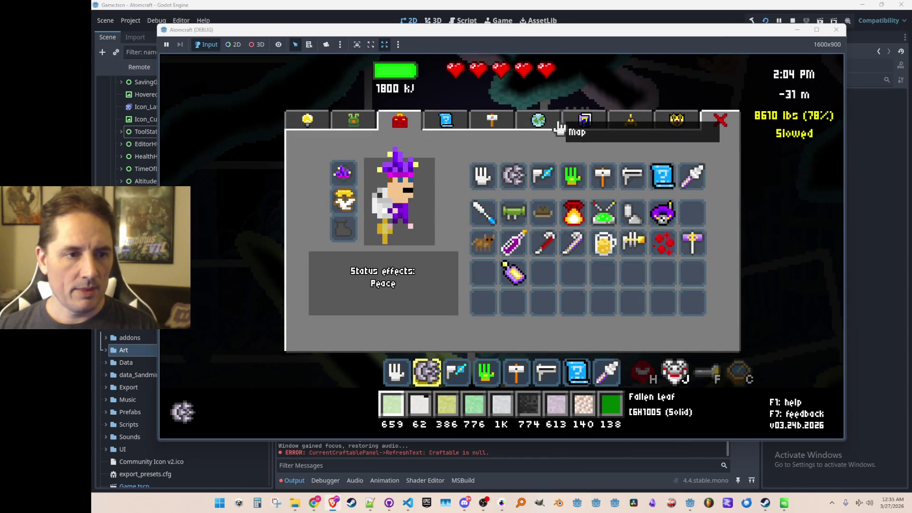
left_click(551, 124)
left_click(582, 127)
left_click(405, 158)
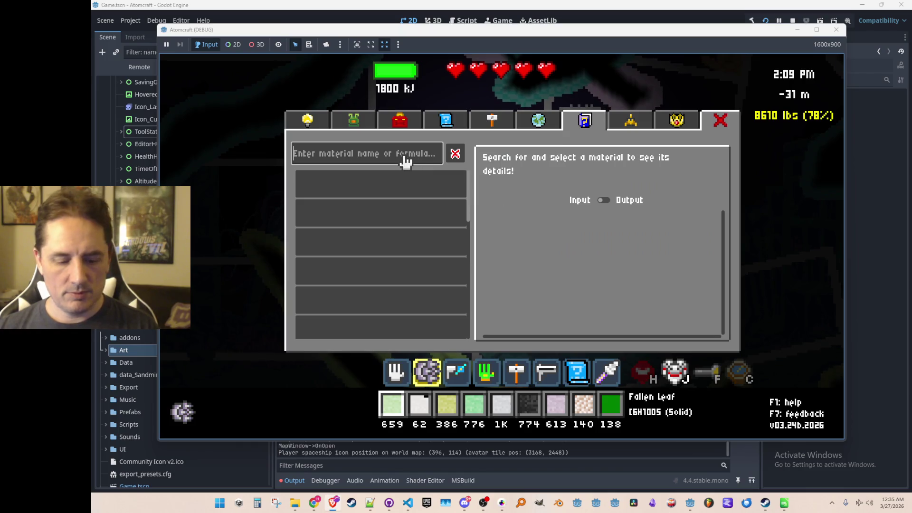
type("Stibni")
left_click(451, 242)
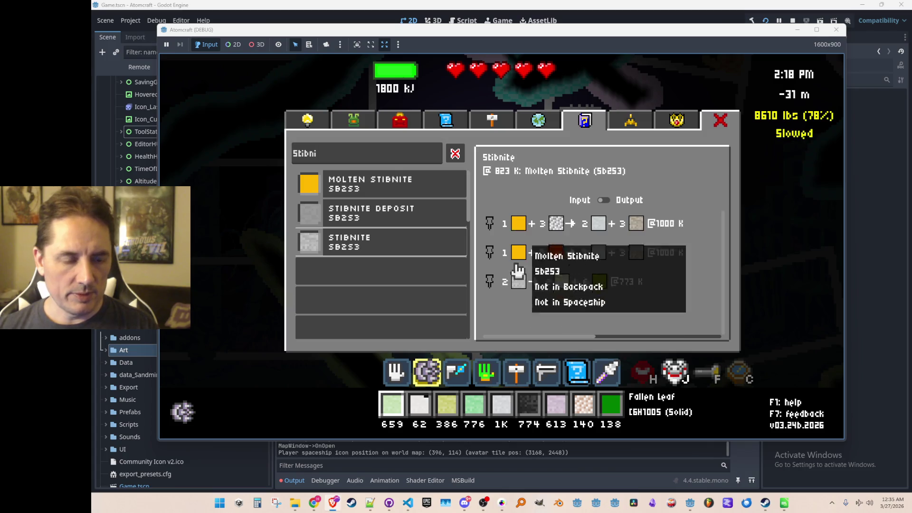
mouse_move(603, 233)
mouse_move(556, 227)
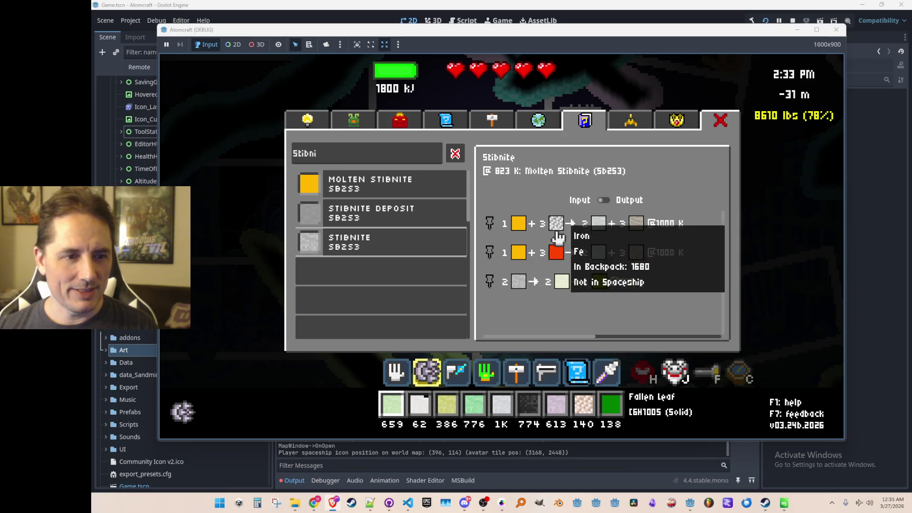
mouse_move(600, 257)
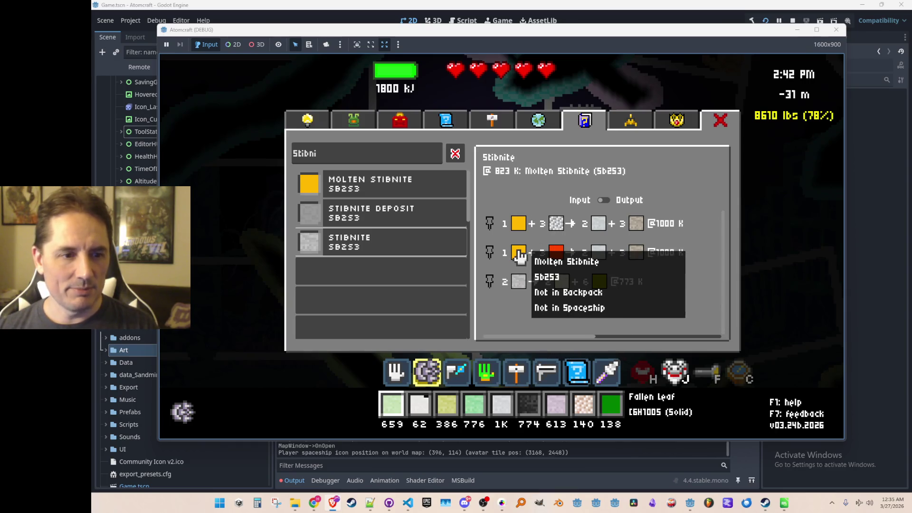
mouse_move(636, 257)
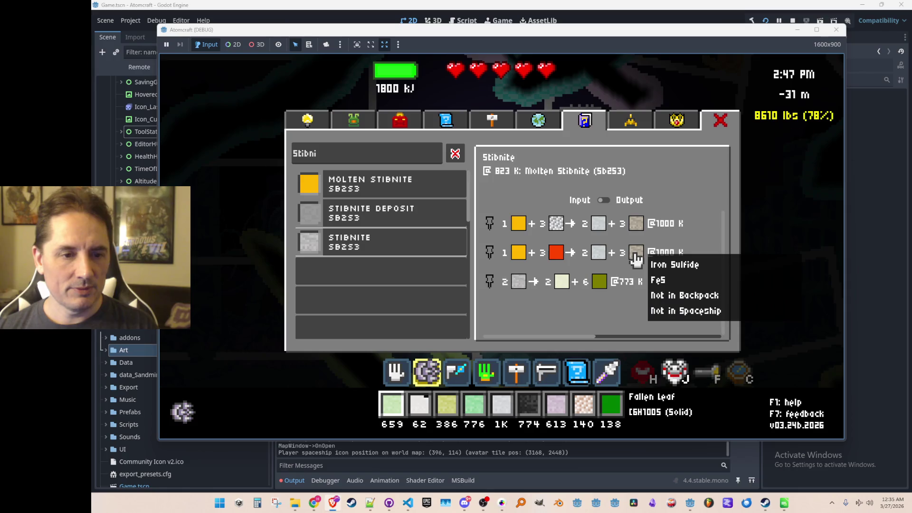
mouse_move(555, 252)
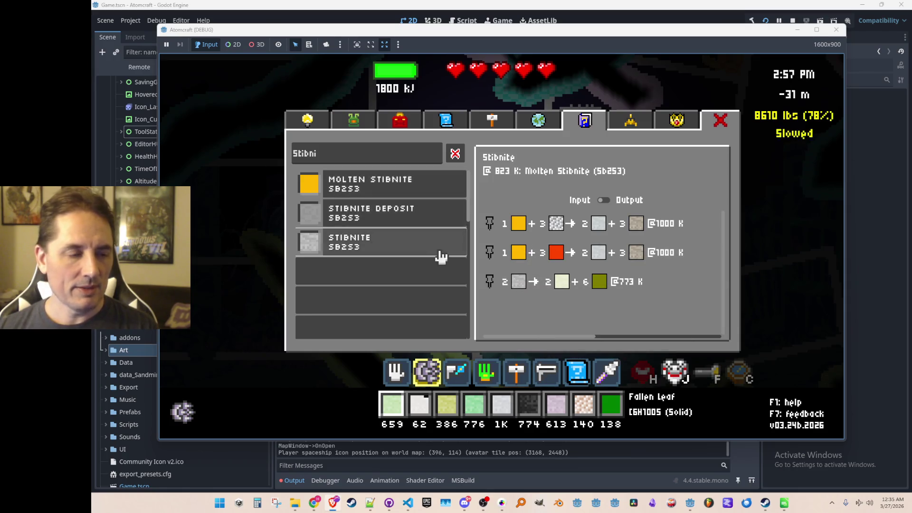
Close the guide and fly the player from the cave to the surface beside the funnel, at 8 m
key("Escape")
scroll(547, 245, "up", 2)
scroll(527, 246, "down", 3)
key("Tab")
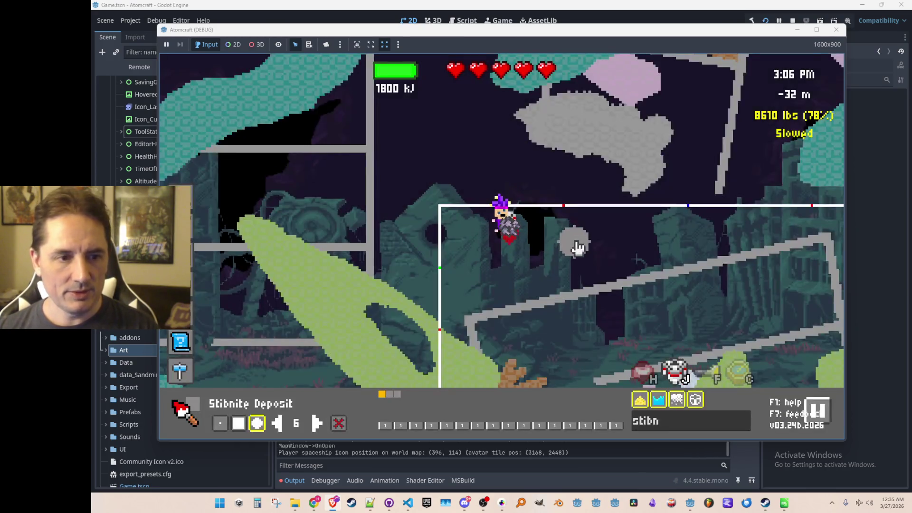
key("w")
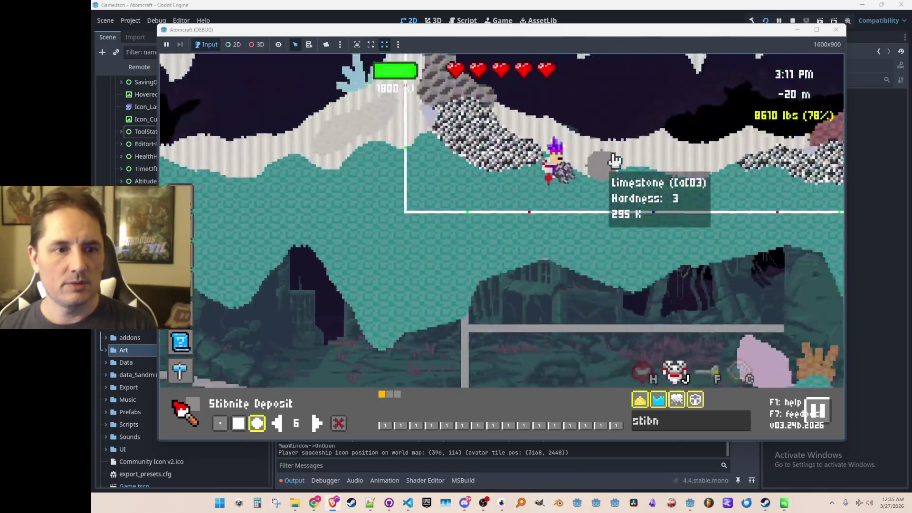
key("w")
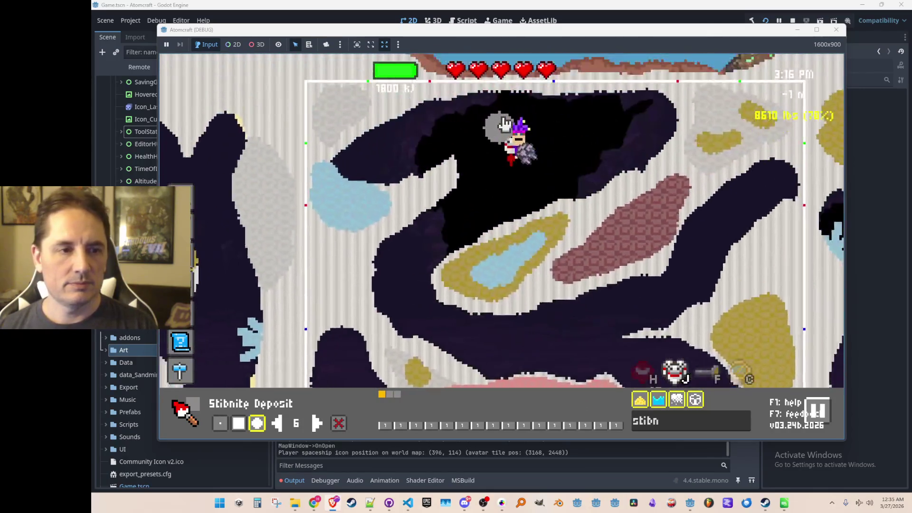
key("d")
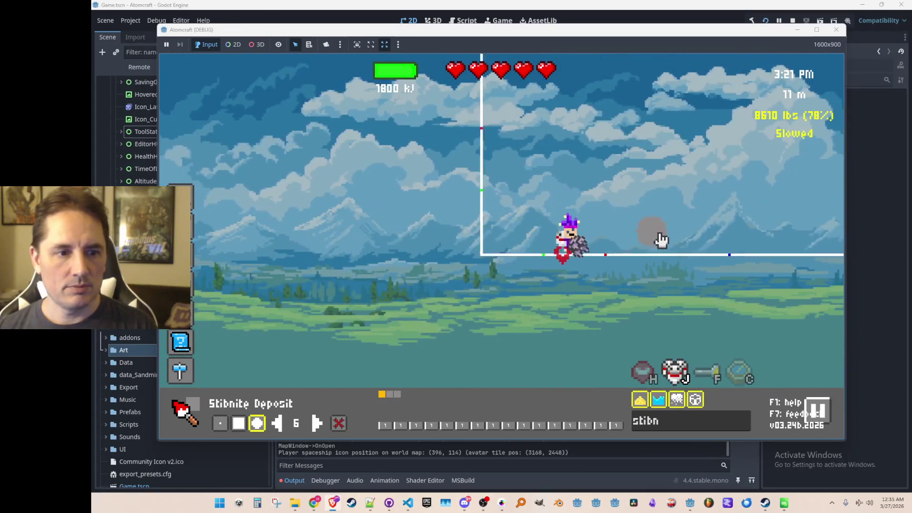
key("d")
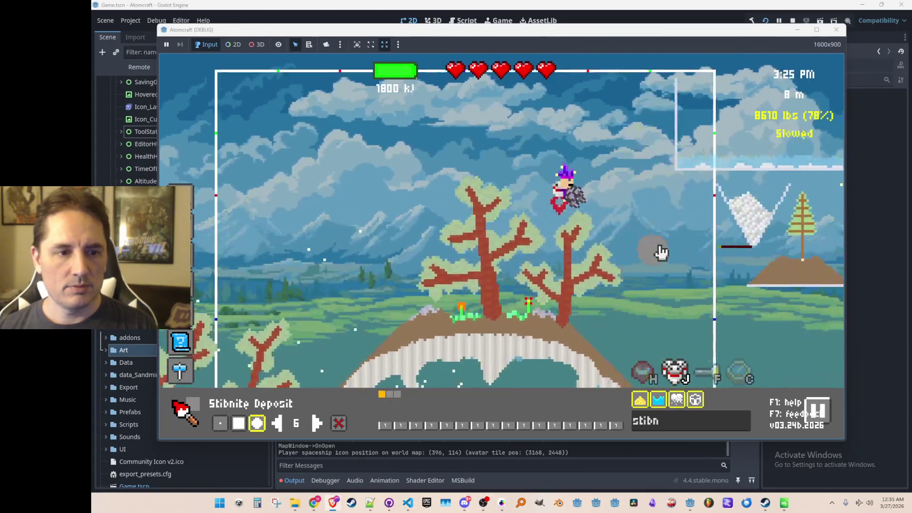
key("d")
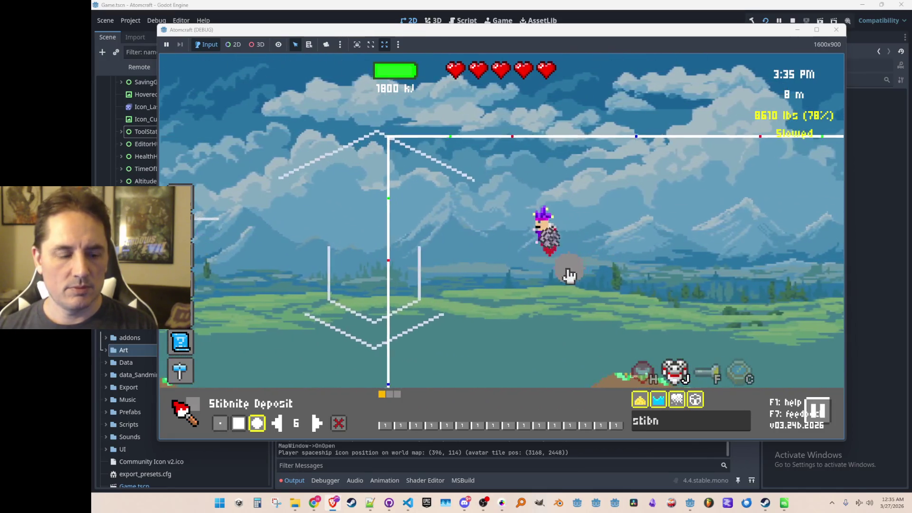
key("Tab")
scroll(423, 247, "down", 3)
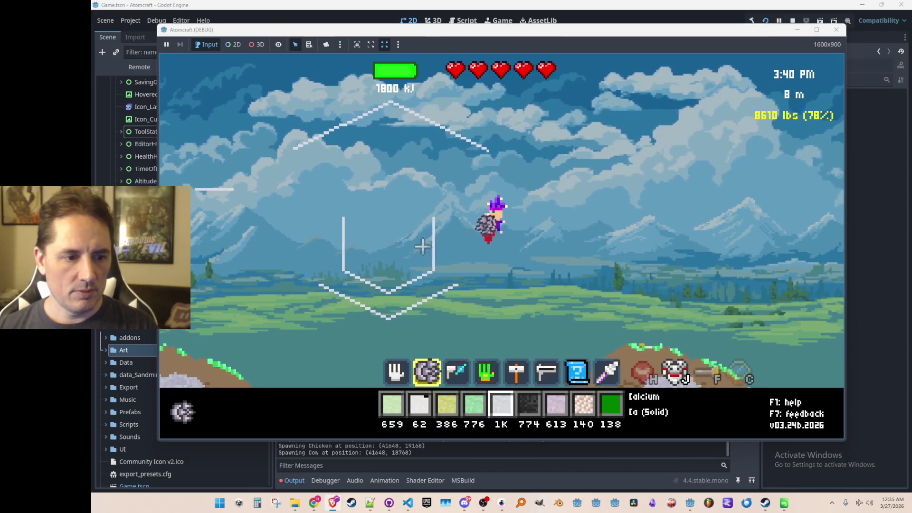
Filter the materials for 'stibn', select Stibnite and drop it into the funnel
scroll(423, 246, "up", 3)
key("F1")
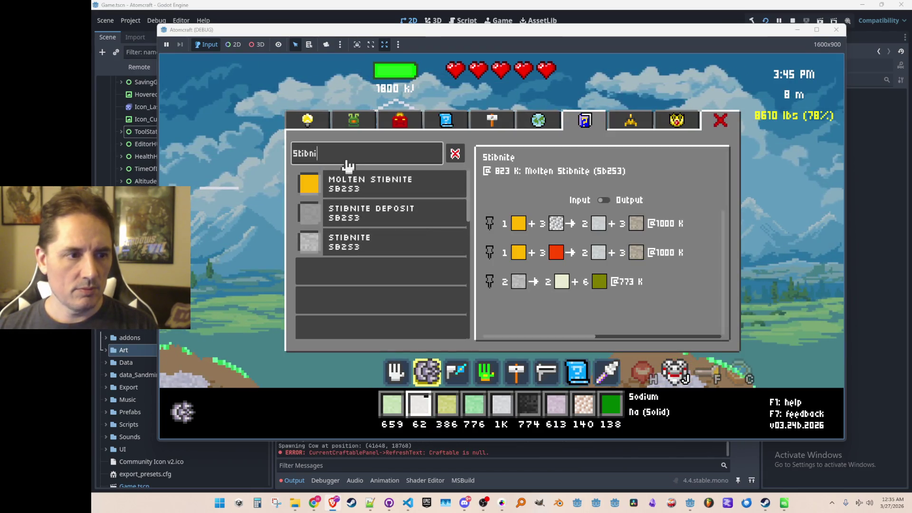
left_click(352, 127)
type("stibn")
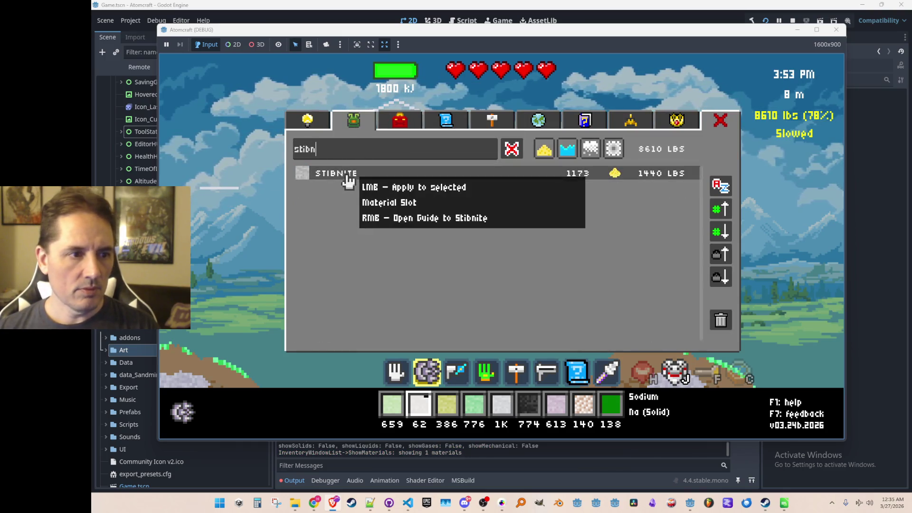
left_click(348, 181)
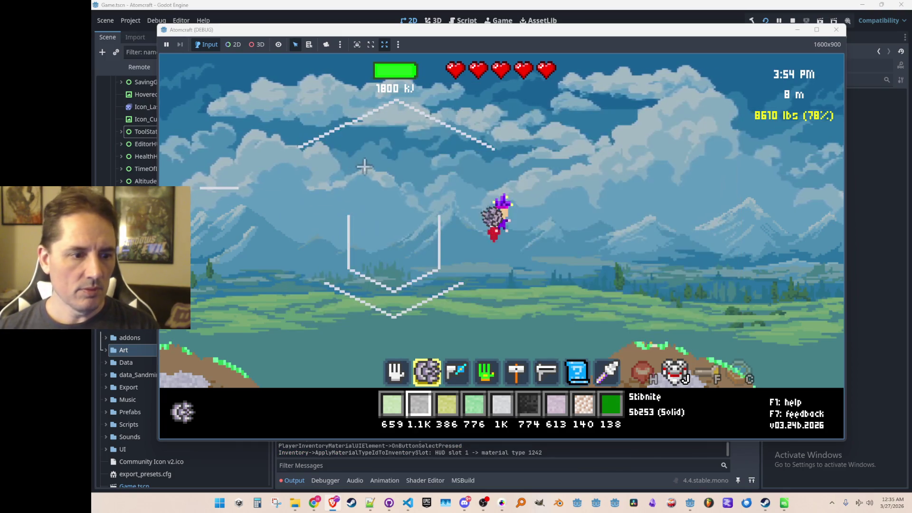
scroll(413, 230, "up", 1)
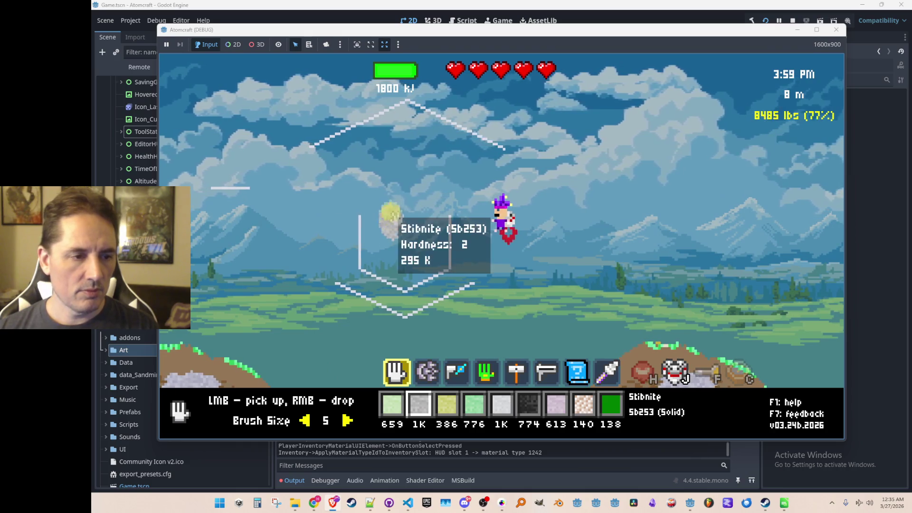
left_click_drag(415, 222, 390, 250)
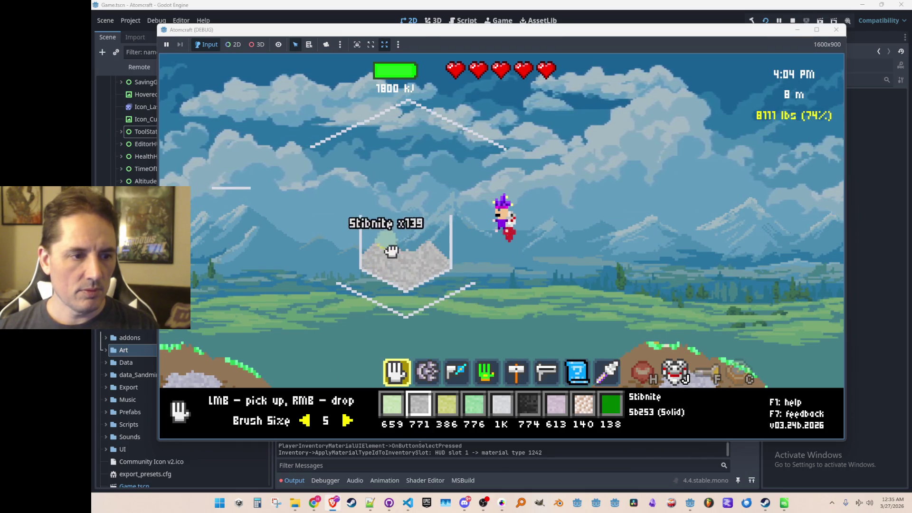
Select Iron and drop a heap of it into the funnel, leaving 1433 Iron
key("3")
type("stibn")
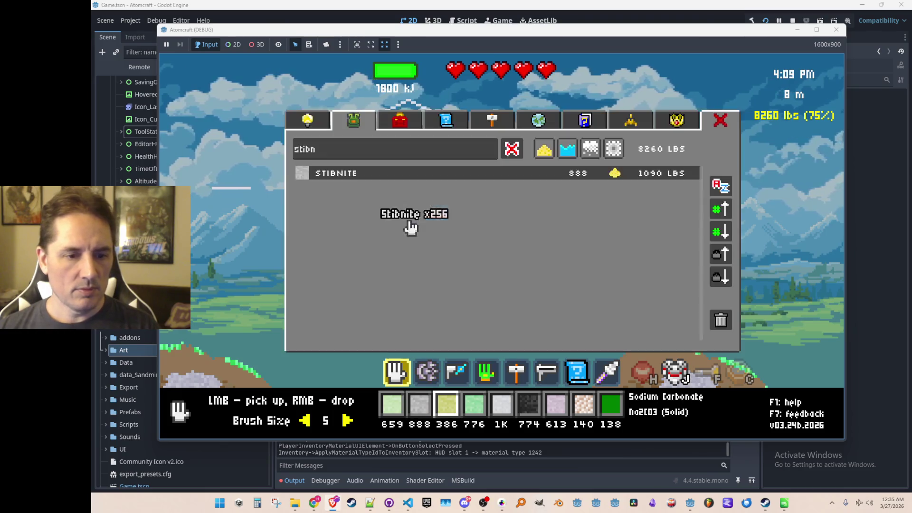
type("iron")
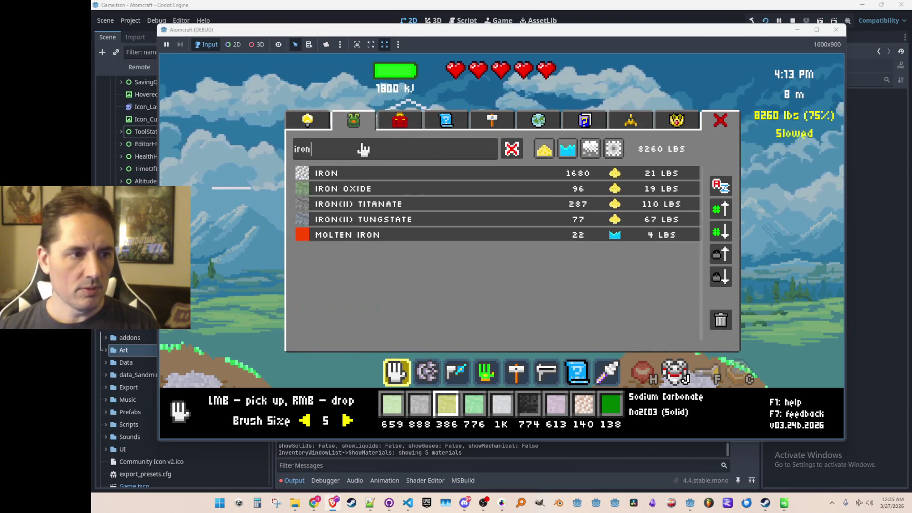
left_click(374, 175)
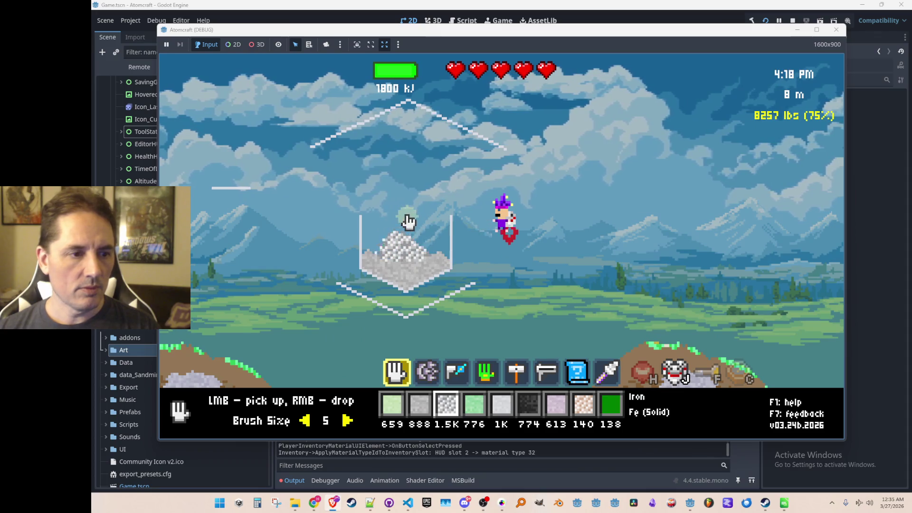
scroll(414, 225, "up", 1)
scroll(410, 256, "up", 3)
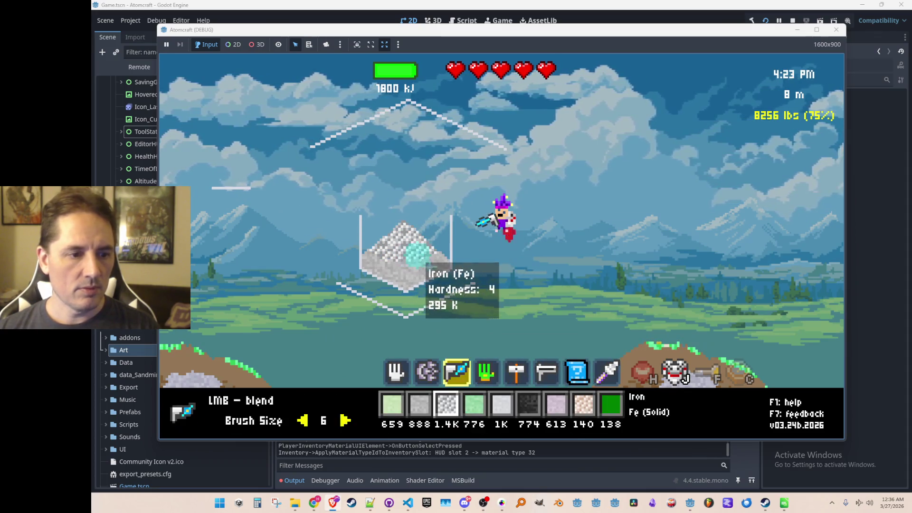
scroll(420, 255, "up", 1)
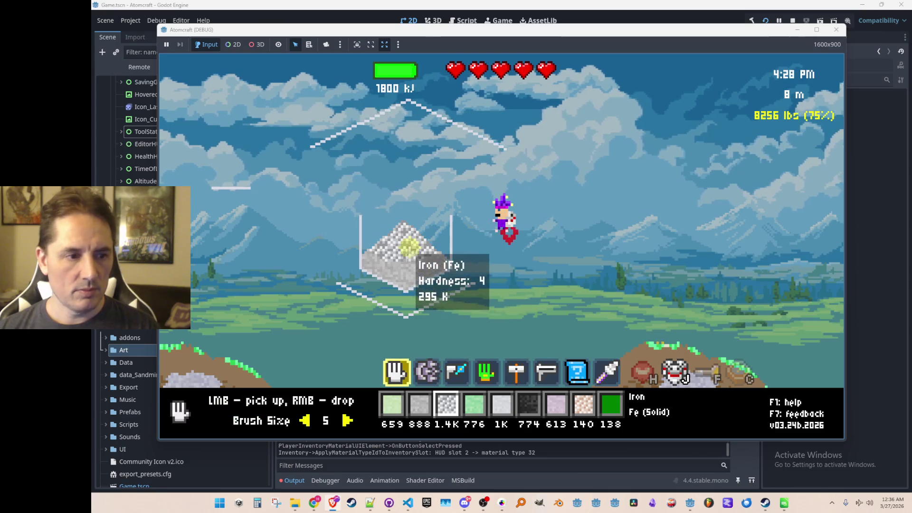
scroll(419, 256, "down", 1)
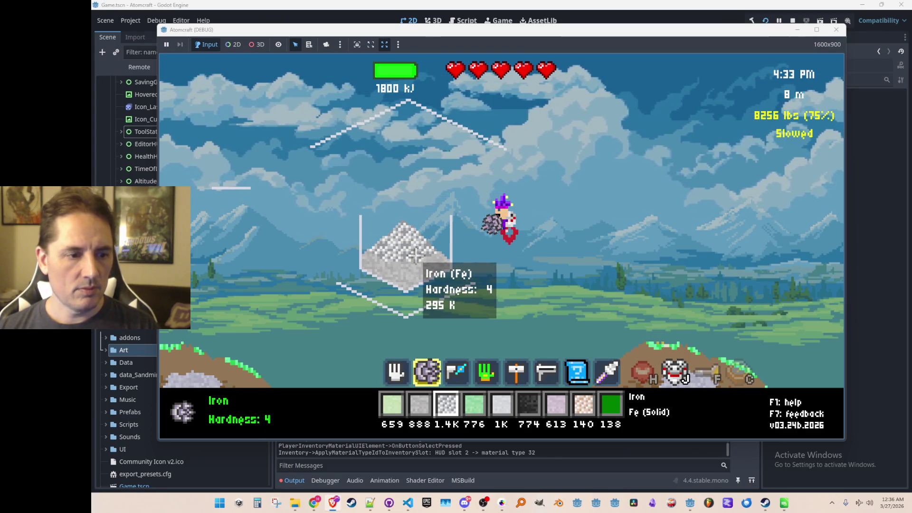
scroll(416, 256, "down", 1)
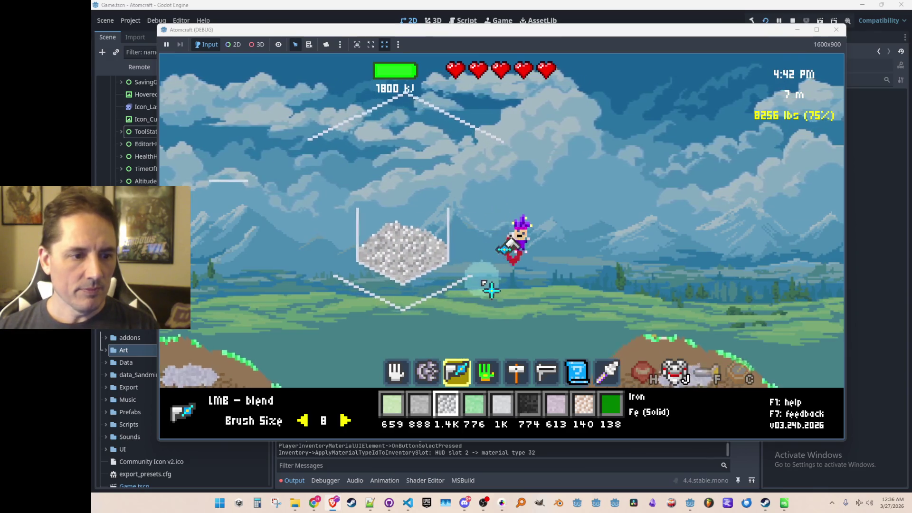
Filter the materials for 'coa', select Coal and pour it into the bottom of the funnel
key("6")
key("i")
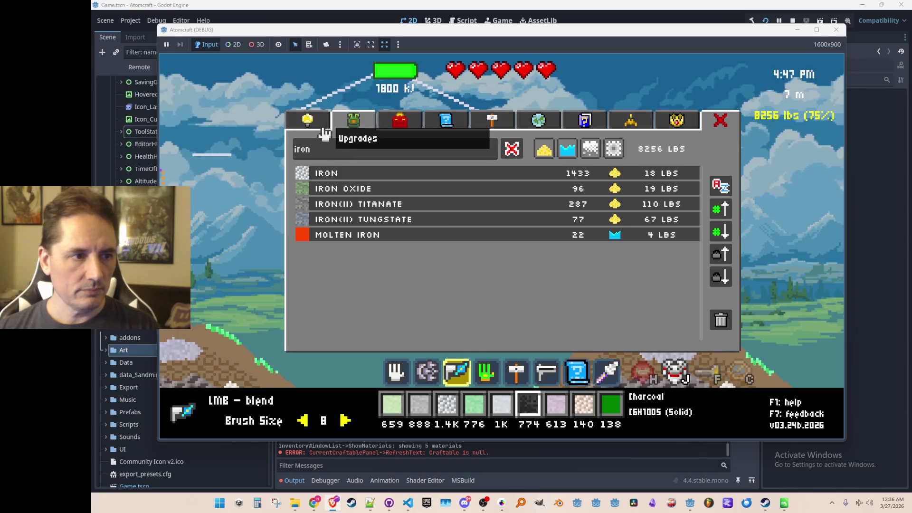
key("ctrl+a")
type("coa")
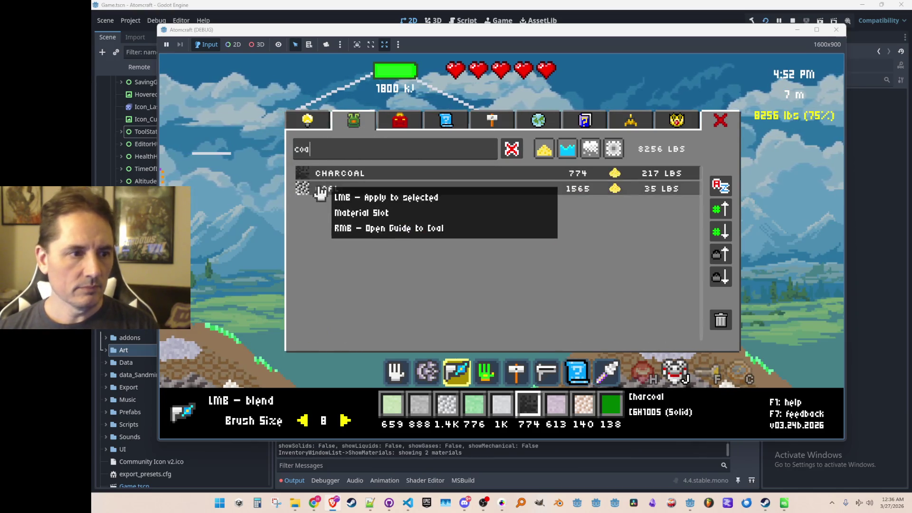
left_click(320, 192)
scroll(395, 284, "up", 2)
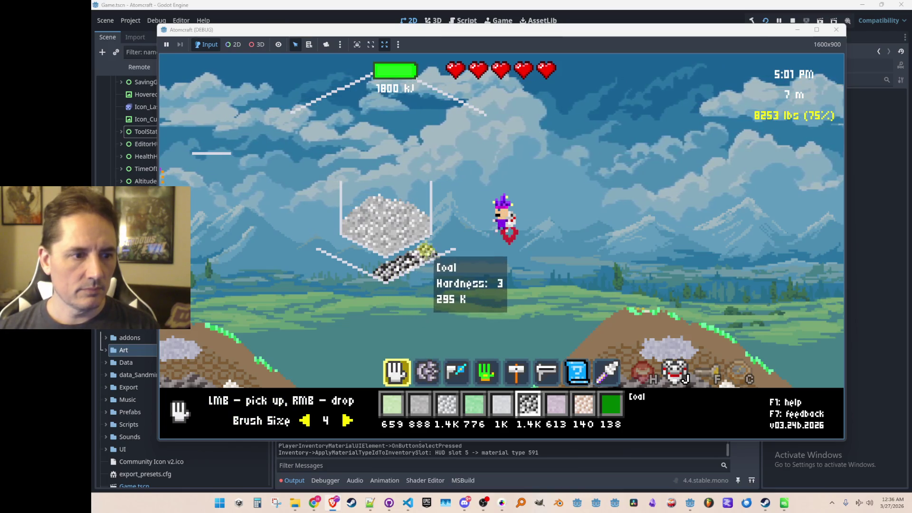
right_click(343, 254)
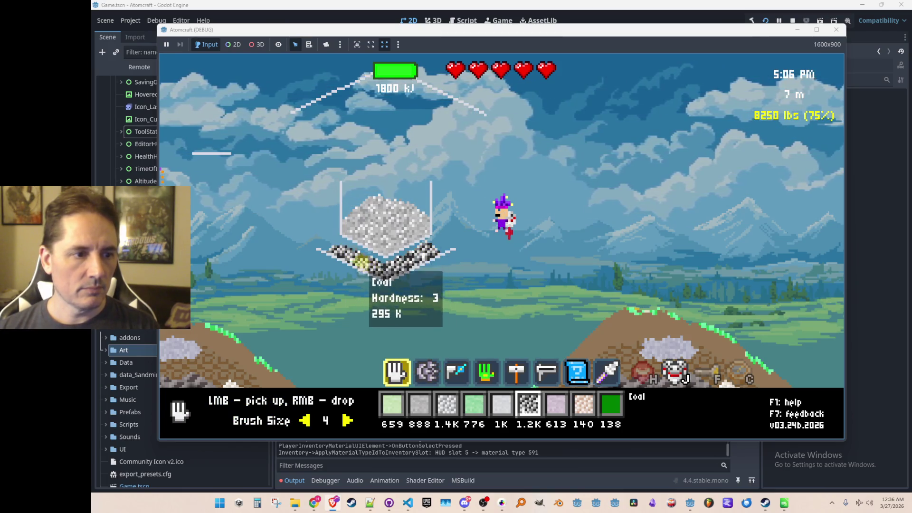
Heat the coal with the charger beam and blend it in until Molten Stibnite reaches 846 K
scroll(408, 304, "down", 5)
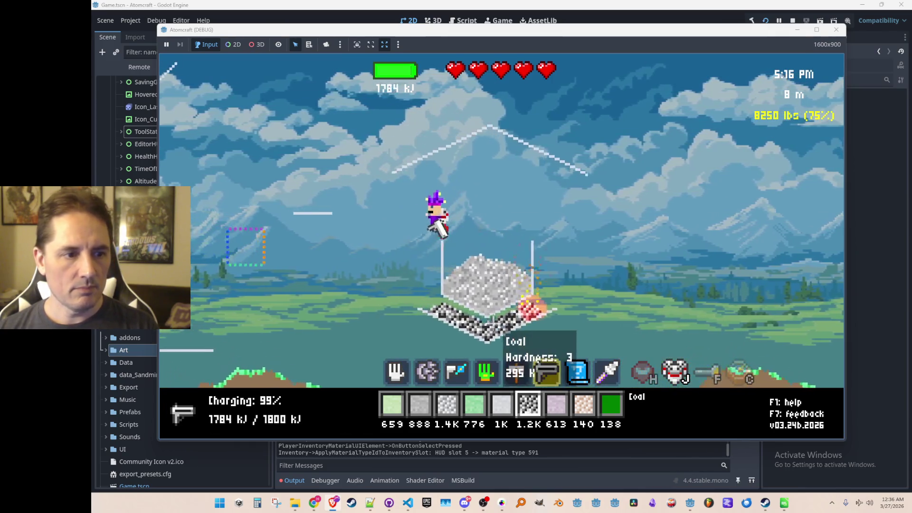
left_click(567, 314)
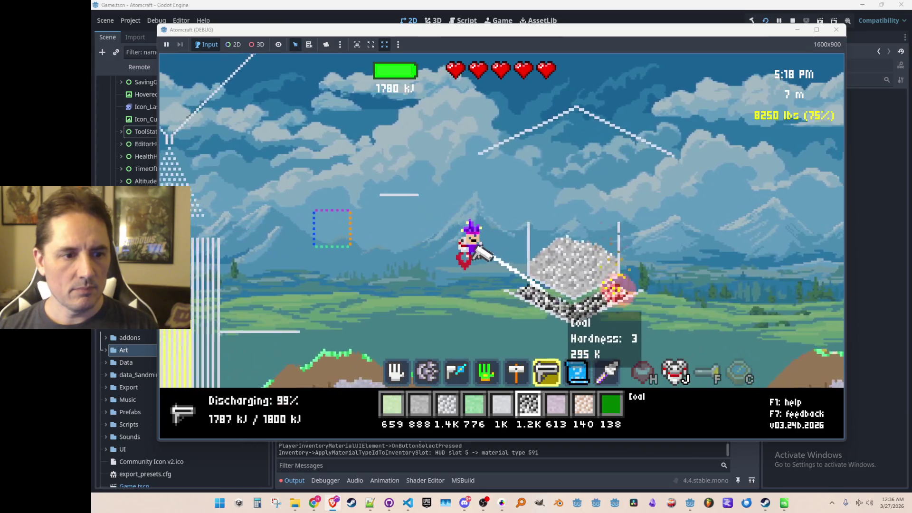
left_click_drag(568, 311, 601, 300)
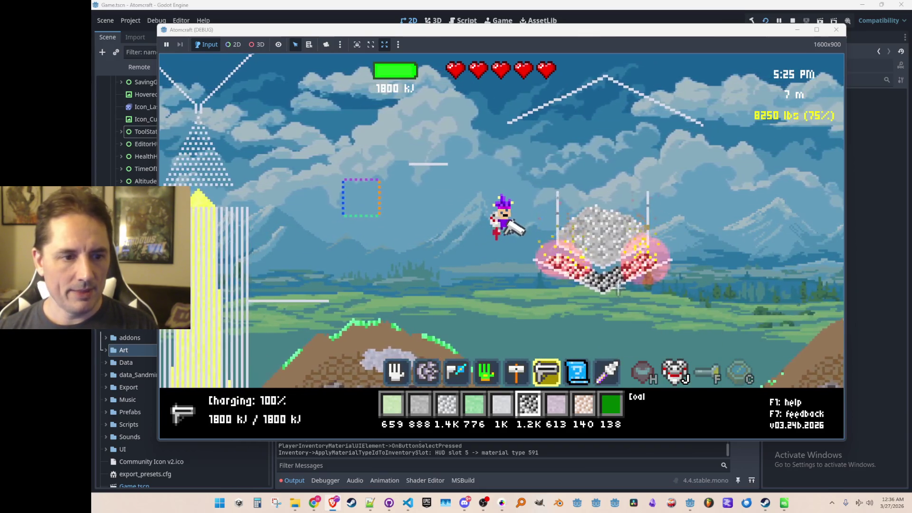
scroll(635, 260, "up", 1)
scroll(636, 260, "up", 2)
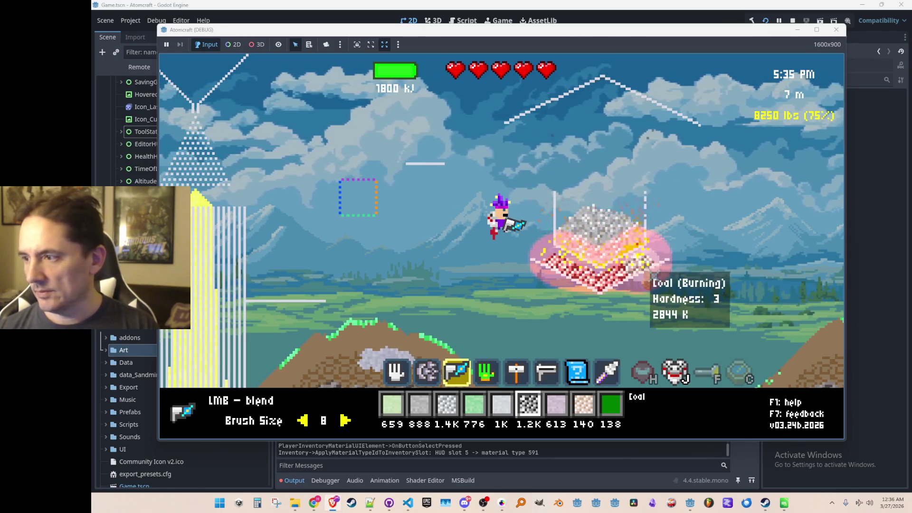
left_click_drag(667, 245, 660, 231)
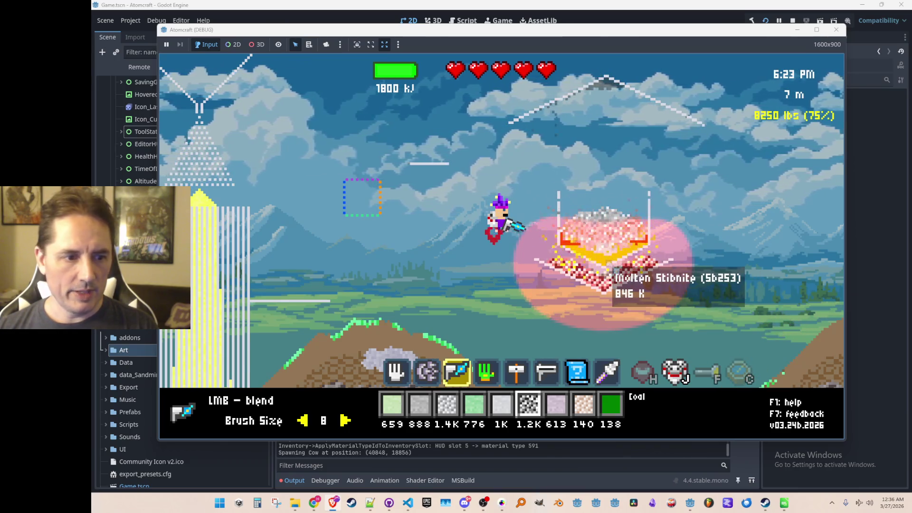
Scoop the molten stibnite and coal out of the heated crucible
scroll(427, 373, "up", 2)
mouse_move(626, 261)
left_mouse_down()
mouse_move(581, 252)
mouse_move(608, 265)
left_mouse_up()
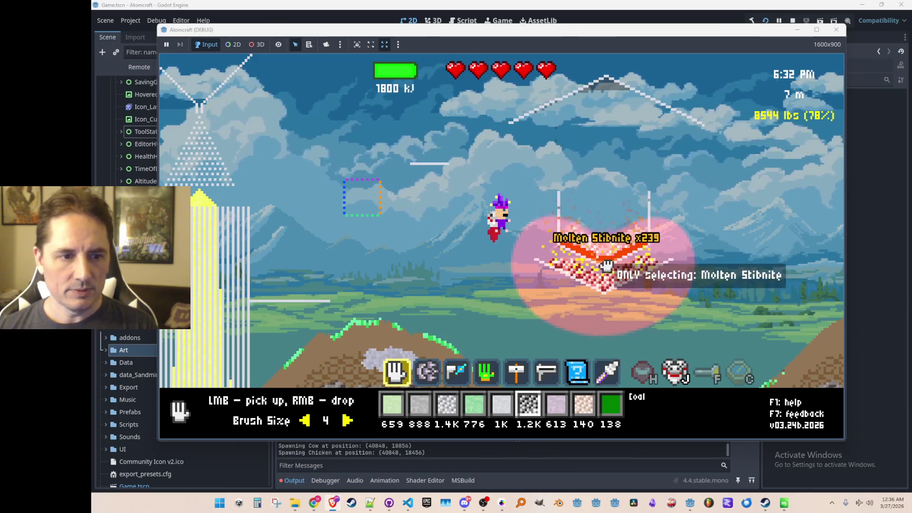
scroll(613, 219, "down", 2)
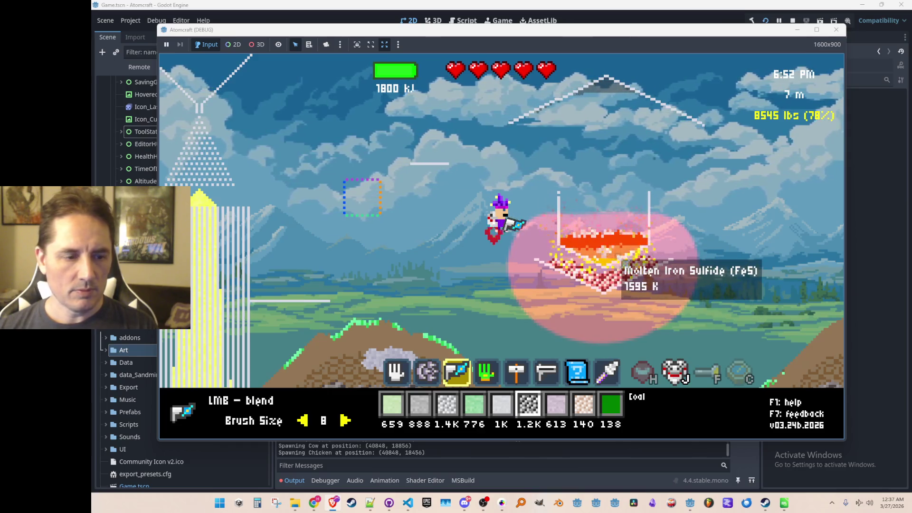
scroll(621, 263, "up", 2)
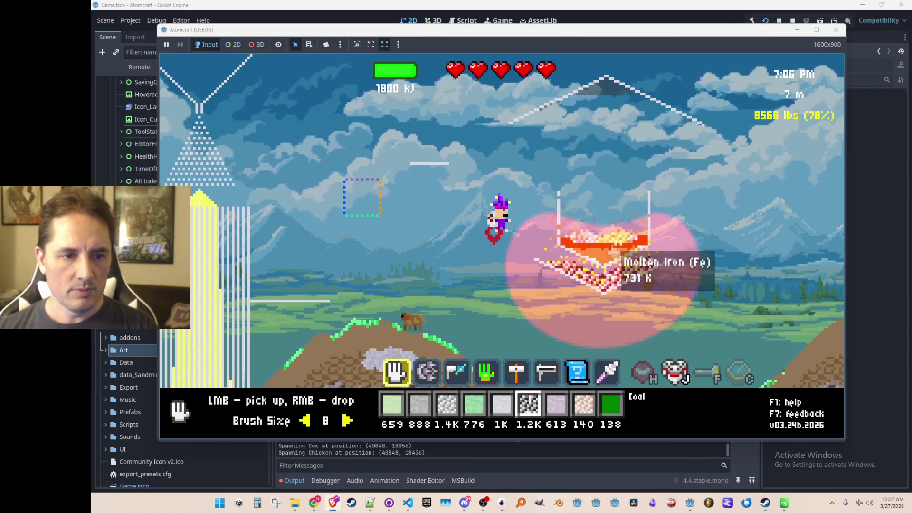
left_click(618, 285)
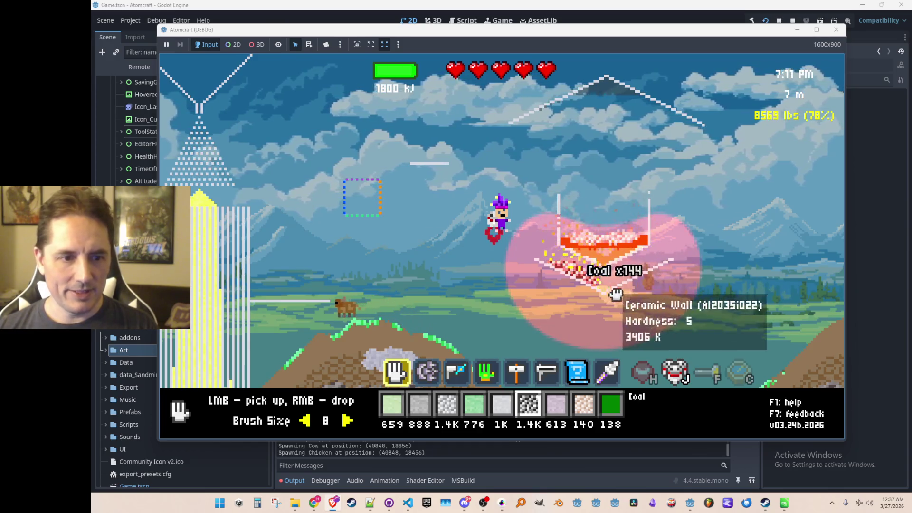
Pour the Molten Stibnite out to cool and collect 254 Stibnite plus 2 Antimony(III) Oxide
type("i")
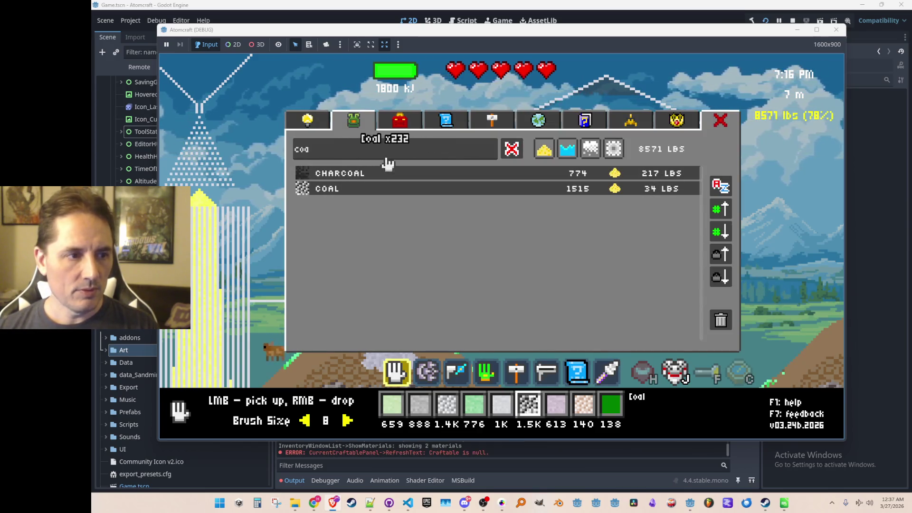
type("stib")
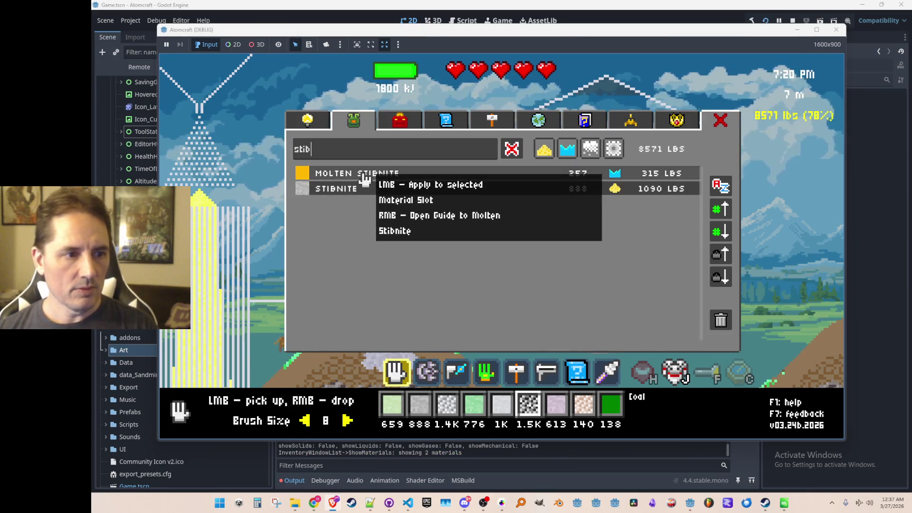
left_click(365, 180)
key("i")
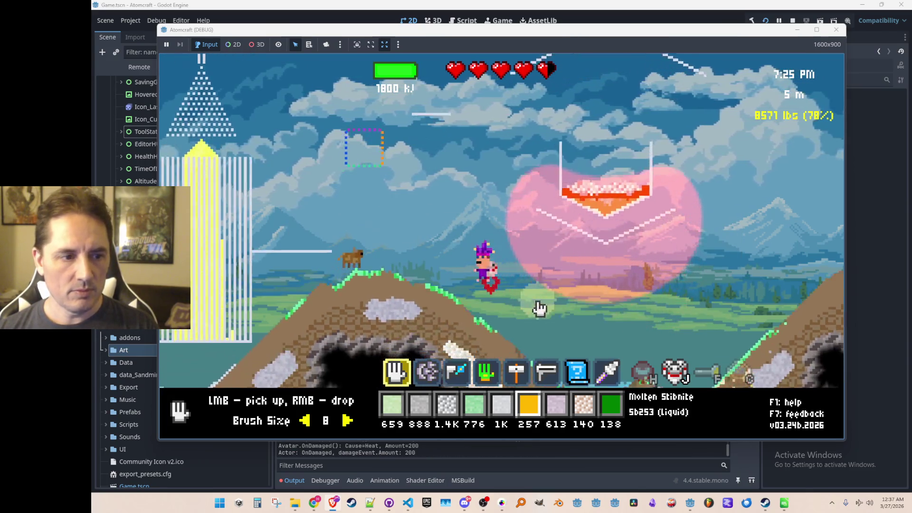
right_click(342, 190)
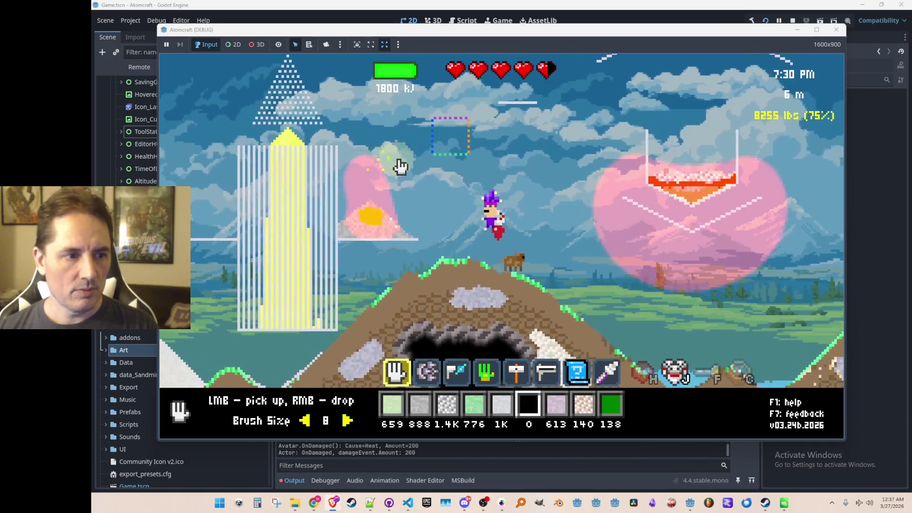
left_click(373, 230)
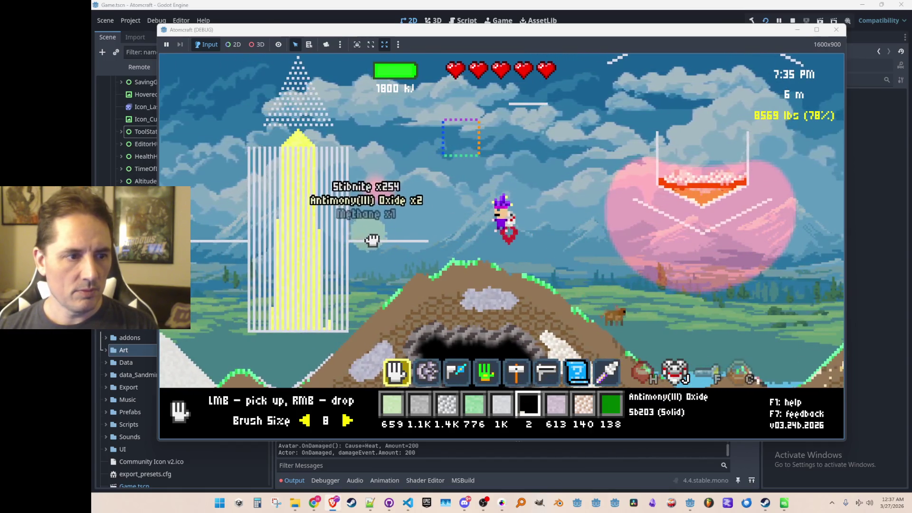
left_click_drag(370, 241, 407, 240)
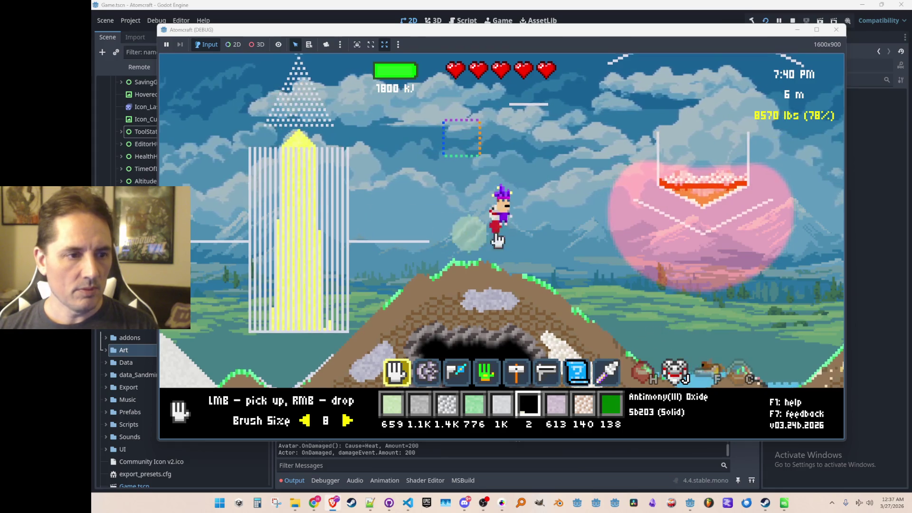
key("i")
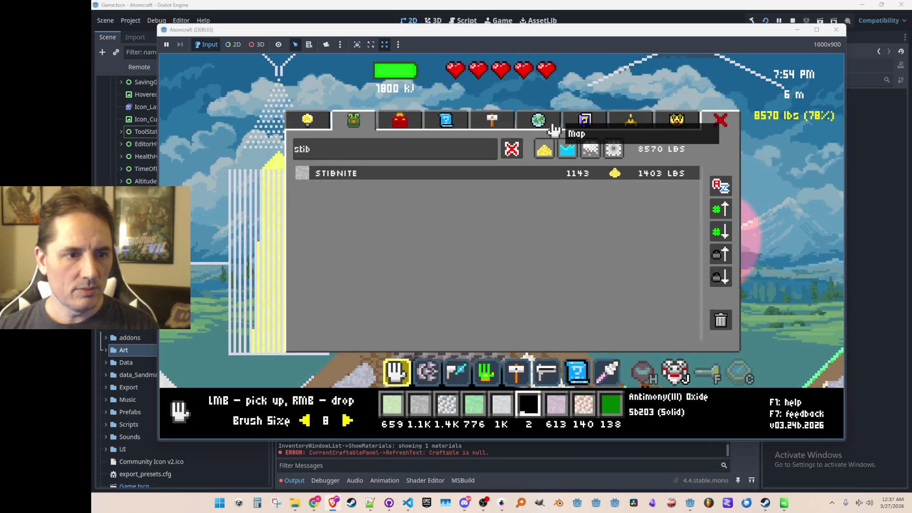
Check Stibnite's guide entry, then search the backpack for 'anti'
left_click(587, 127)
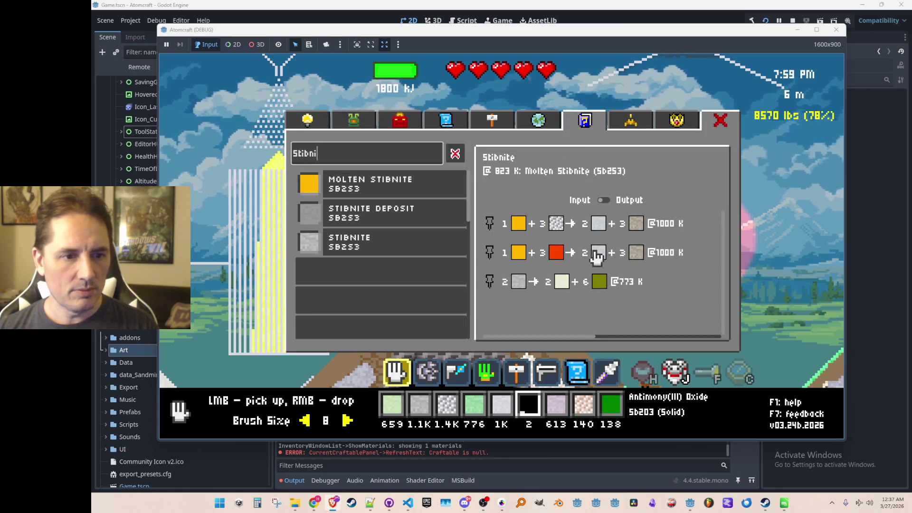
mouse_move(598, 258)
key("Tab")
key("Tab")
left_click(364, 125)
key("BackSpace")
key("BackSpace")
key("BackSpace")
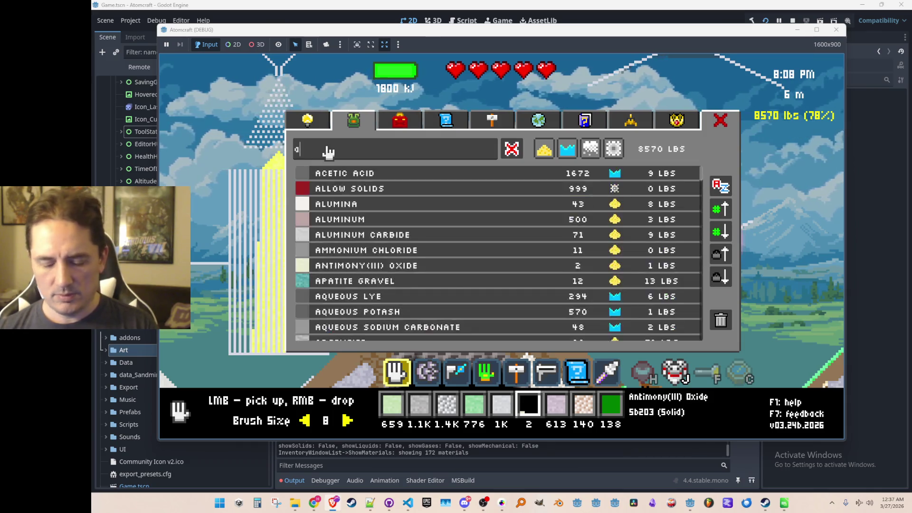
type("anti")
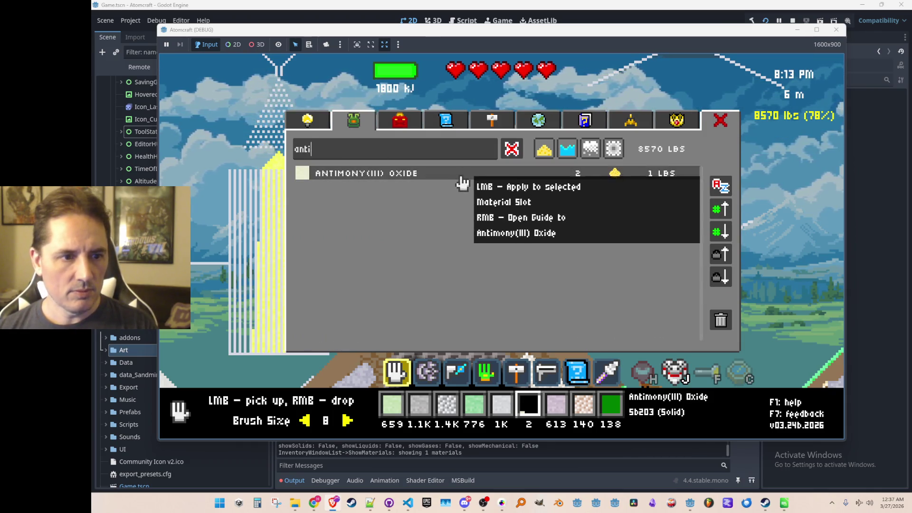
Pick up the antimony, iron, iron sulfide and antimony(III) oxide left in the crucible
left_click(462, 183)
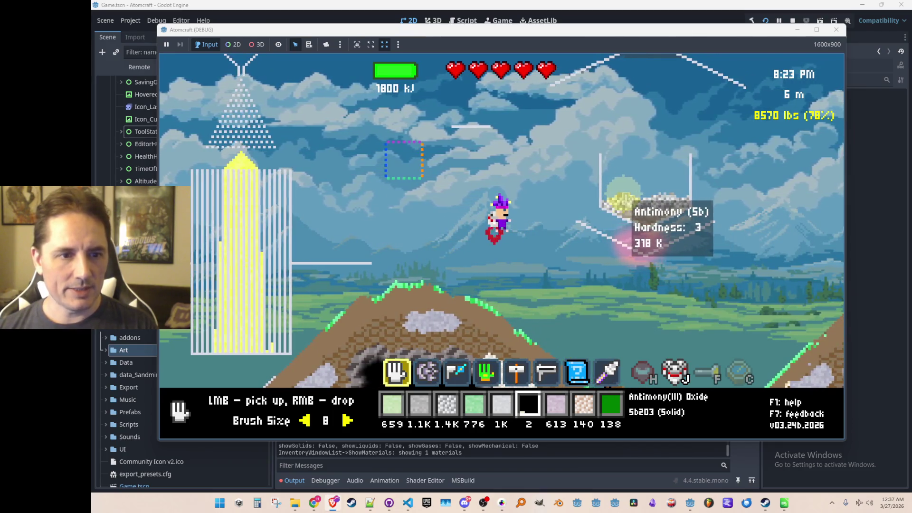
left_click(634, 210)
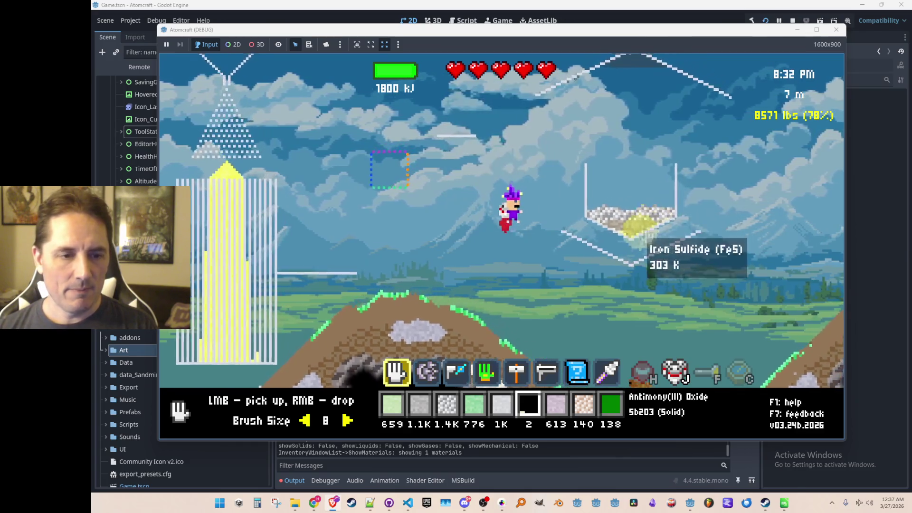
left_click(603, 243)
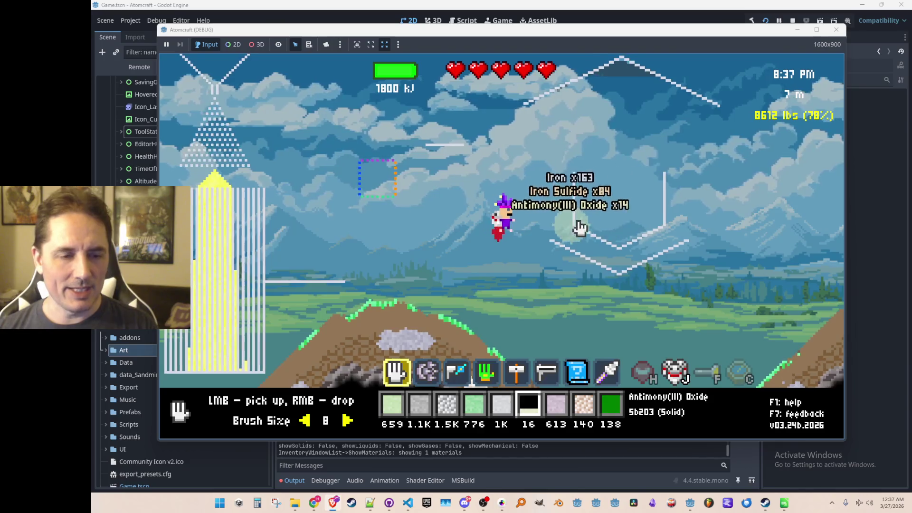
Refilter the backpack for 'anti' and view Antimony's recipes in the guide before closing it
key("i")
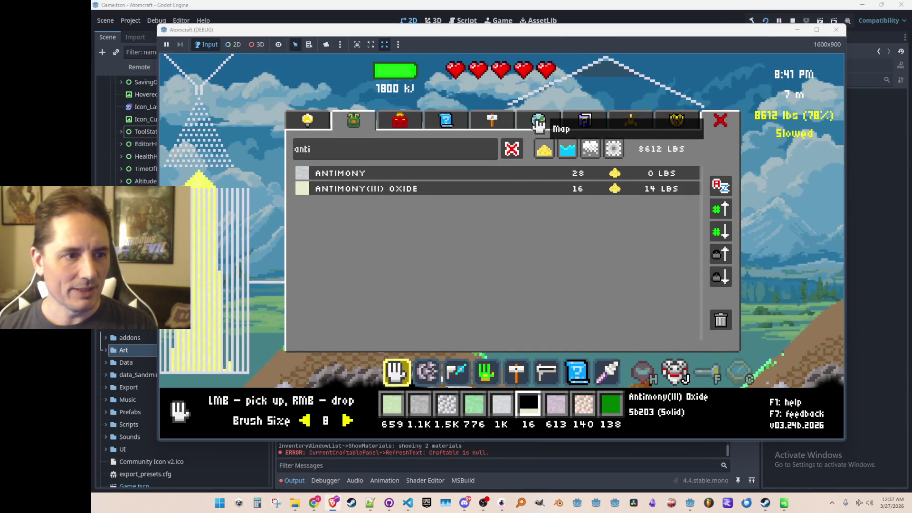
left_click(539, 120)
left_click(492, 119)
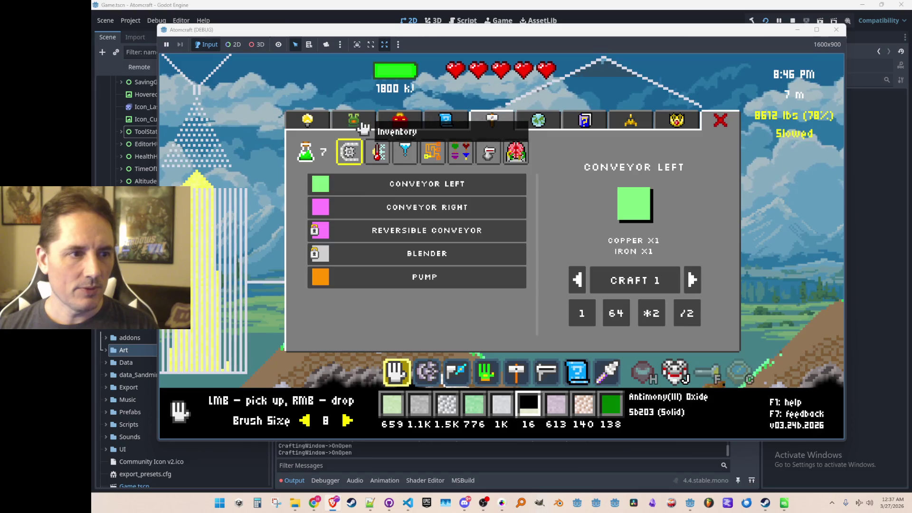
left_click(363, 126)
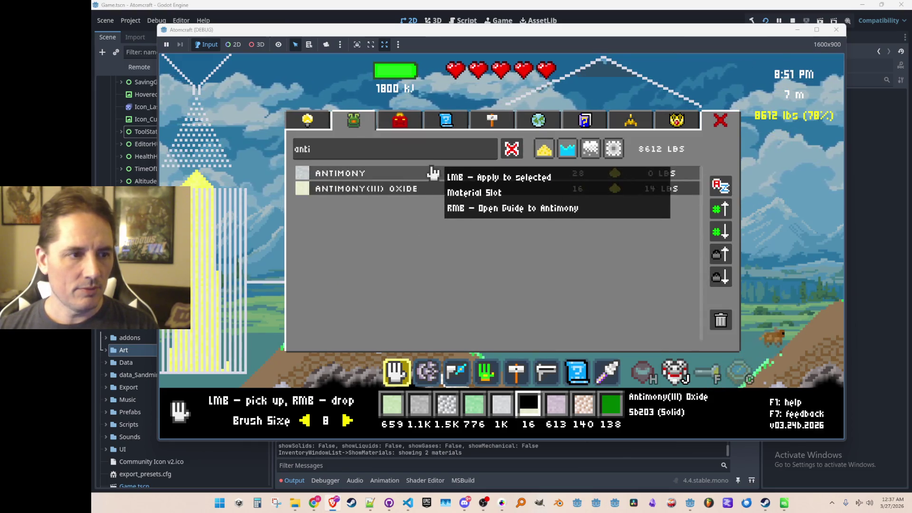
left_click(511, 149)
left_click(444, 144)
type("anti")
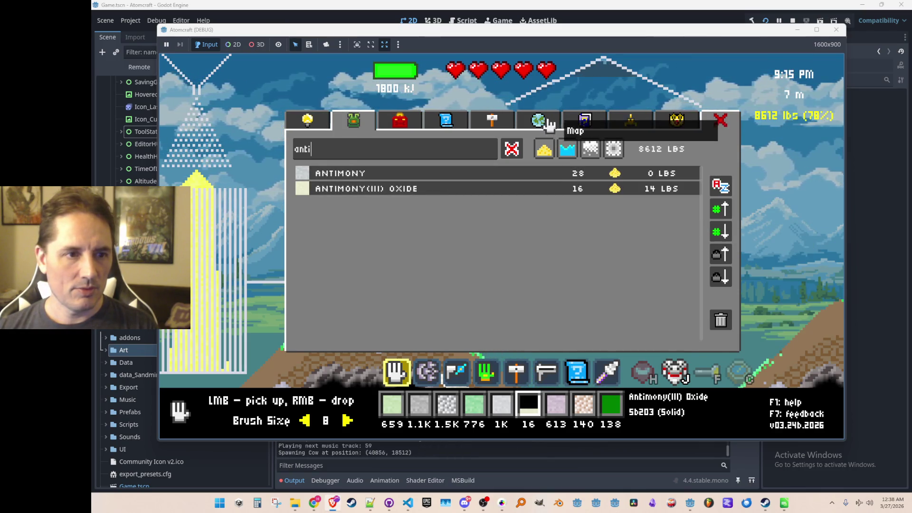
left_click(555, 127)
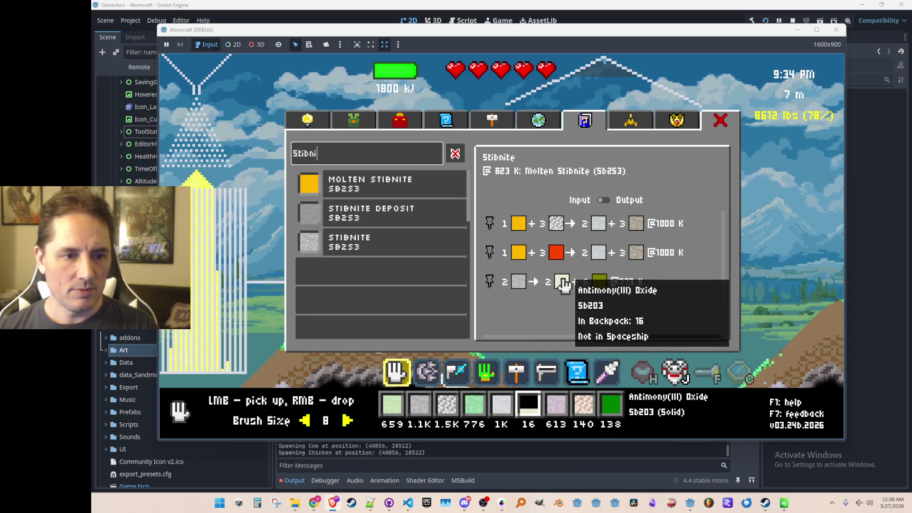
left_click(600, 255)
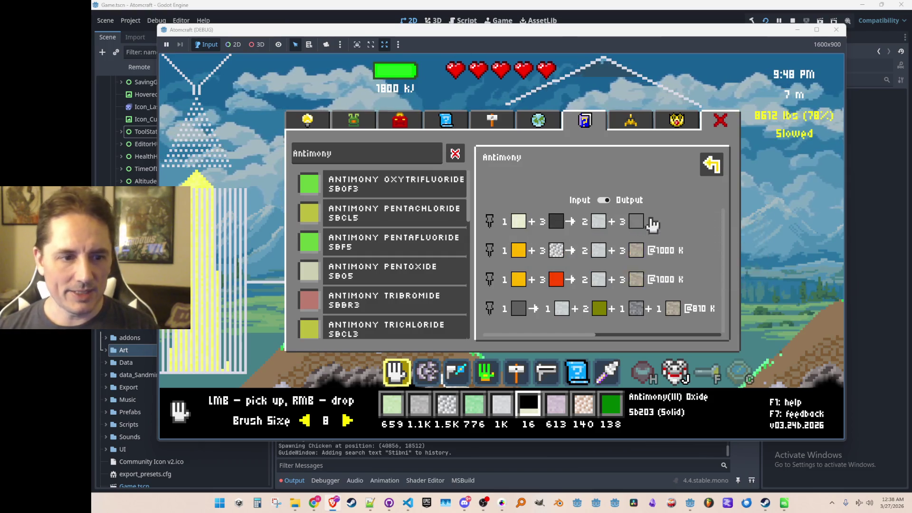
key("Escape")
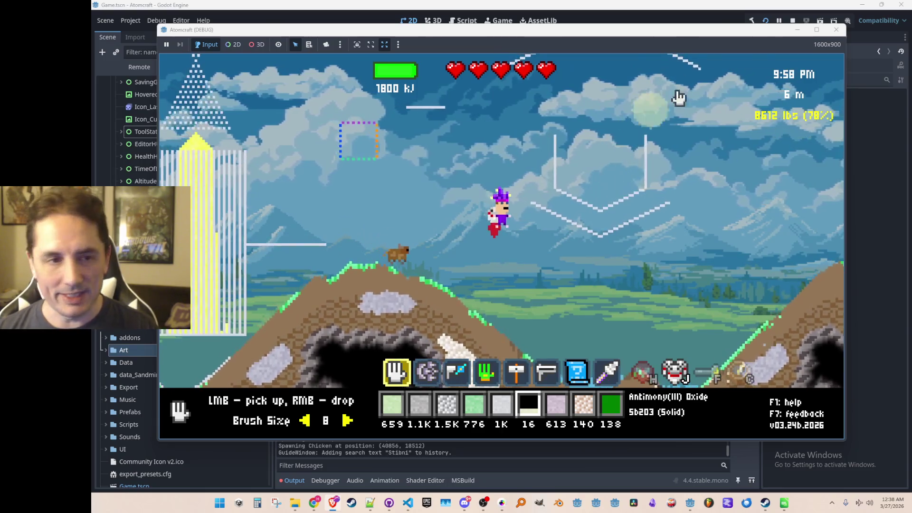
Stop the game, save the scene, and relaunch Atomcraft into its settings panel
left_click(791, 21)
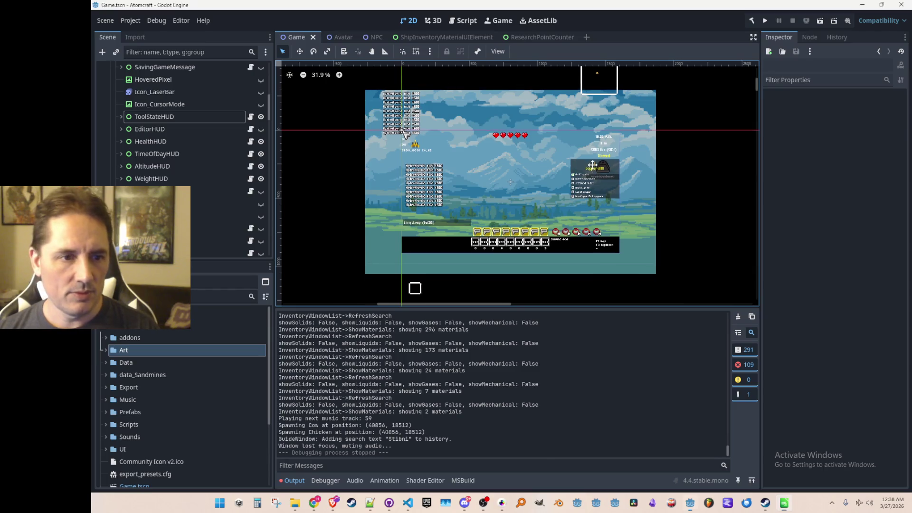
left_click(765, 20)
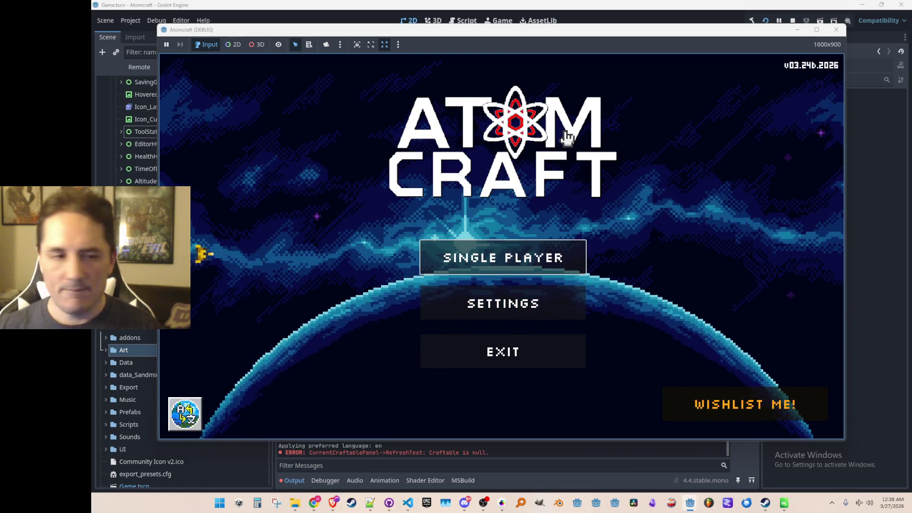
left_click(504, 304)
Leave the settings, choose the saved player profile and load the Enchanted Vista world
left_click(338, 95)
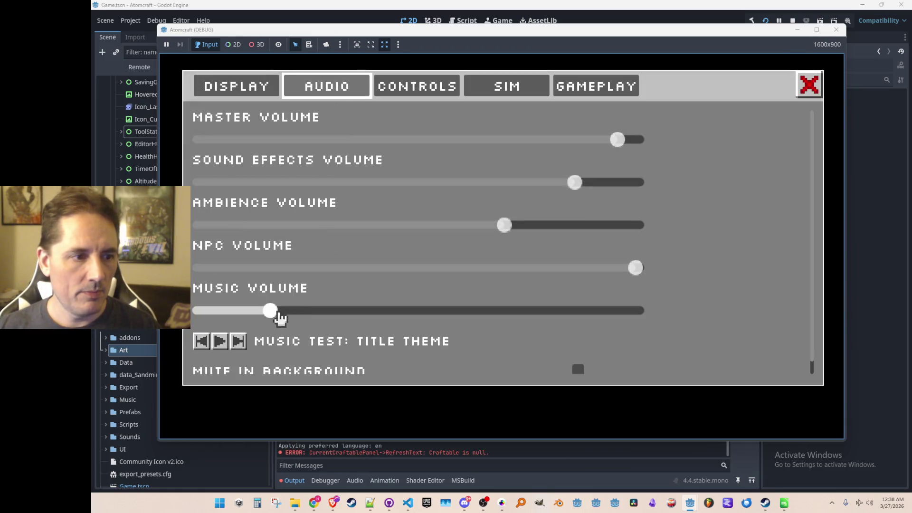
left_click(809, 85)
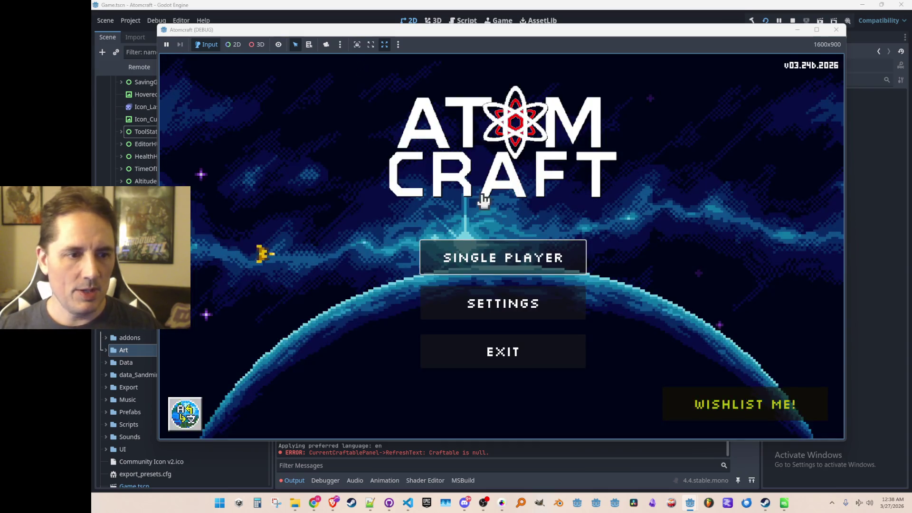
left_click(479, 252)
scroll(433, 246, "down", 1)
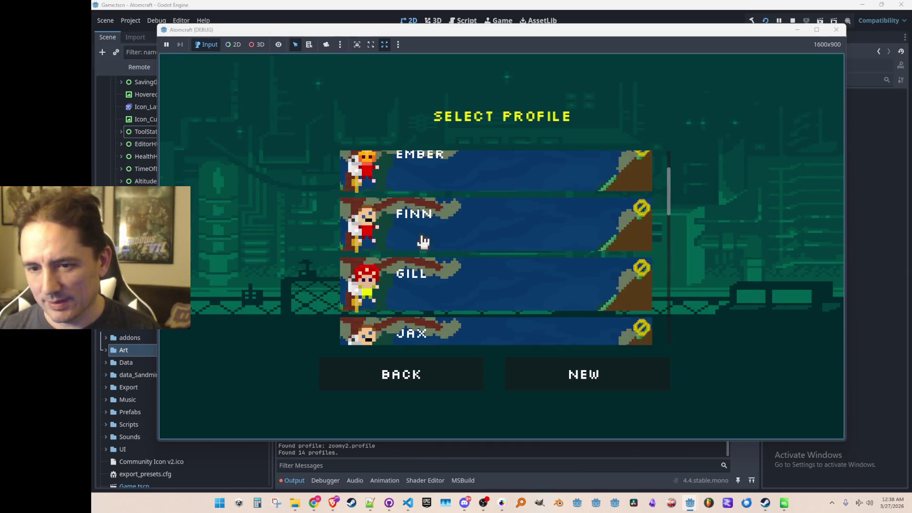
scroll(396, 243, "up", 1)
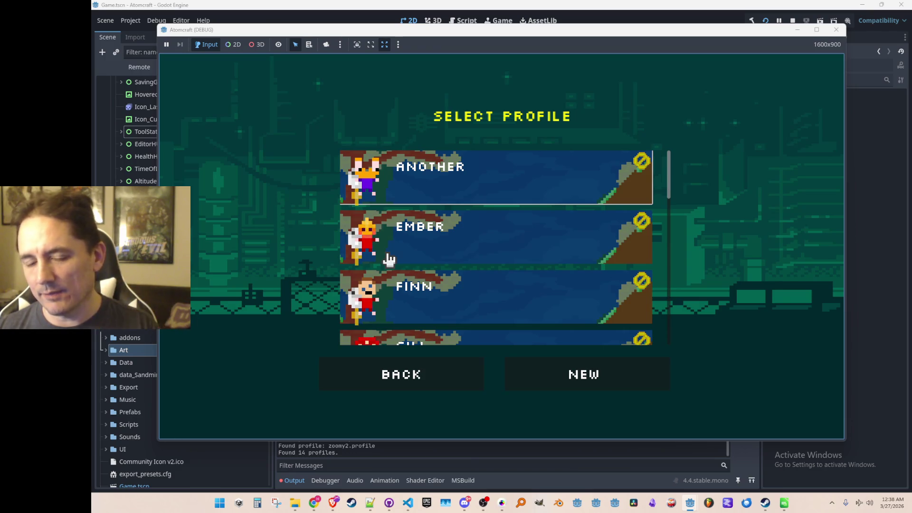
scroll(409, 257, "down", 5)
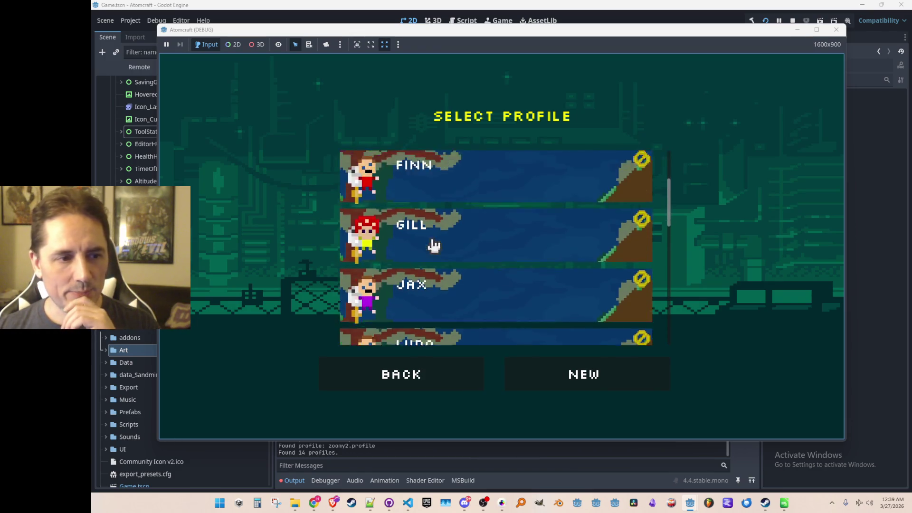
left_click(475, 264)
left_click(479, 245)
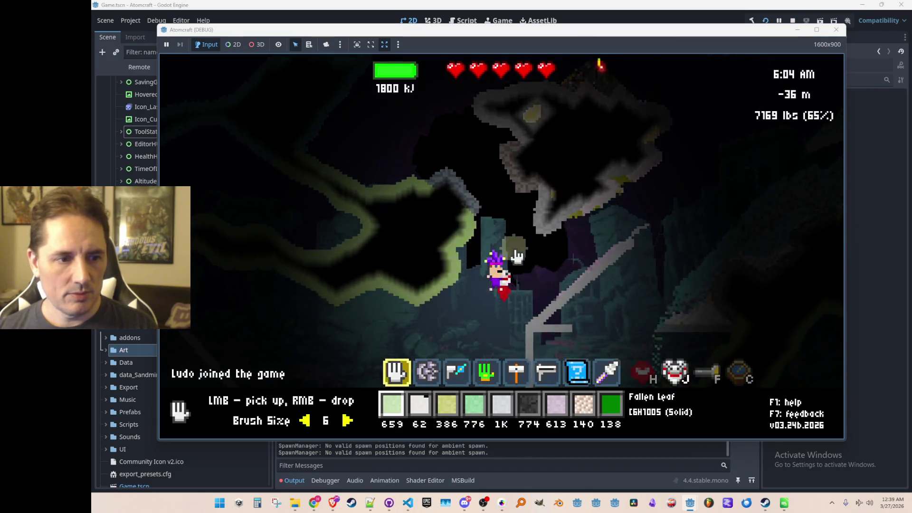
Run export_all_materials and export_all_reactions in the in-game console
key("i")
key("i")
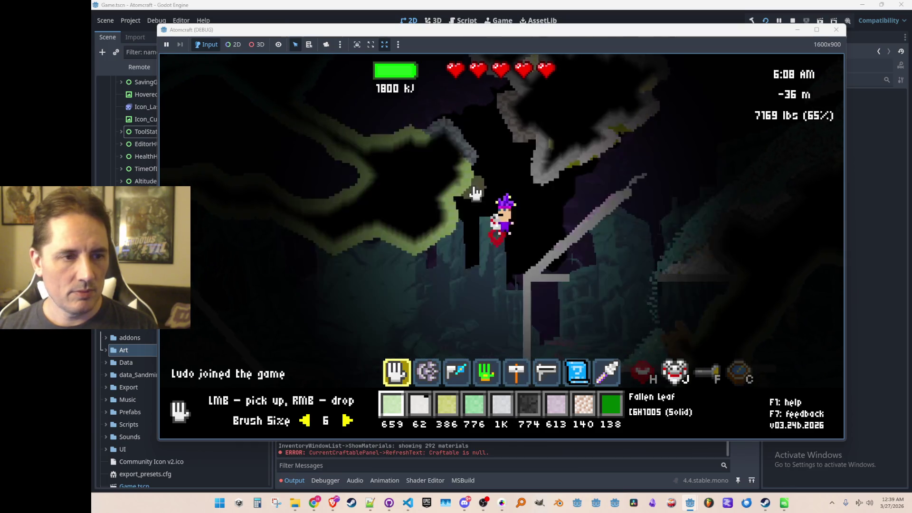
key("Return")
type("export_al")
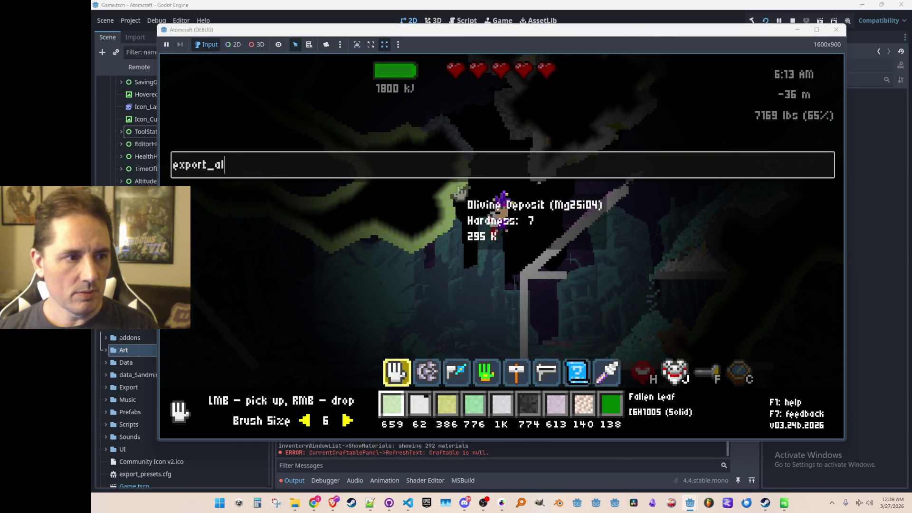
type("l_materials")
key("Return")
type("rt_all_reactions")
key("Return")
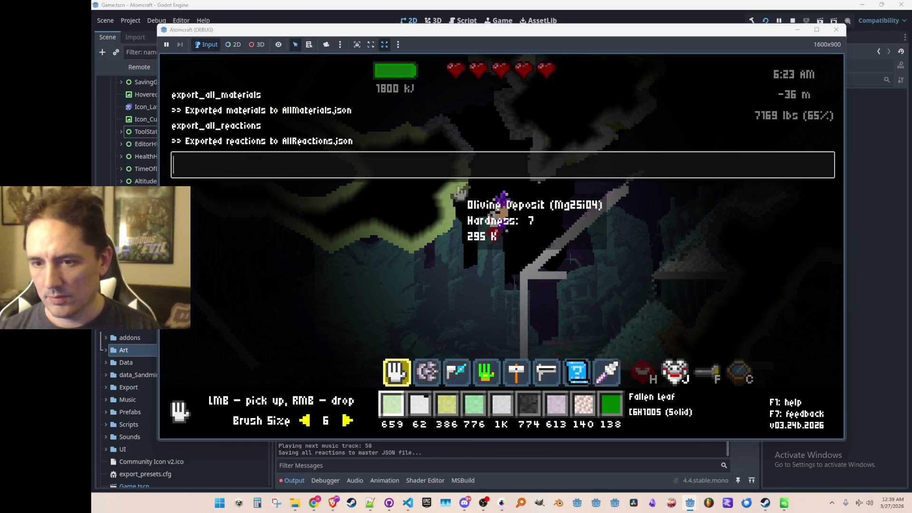
Check the new JSON exports in the Materials and Reactions folders, then stop the game
mouse_move(295, 502)
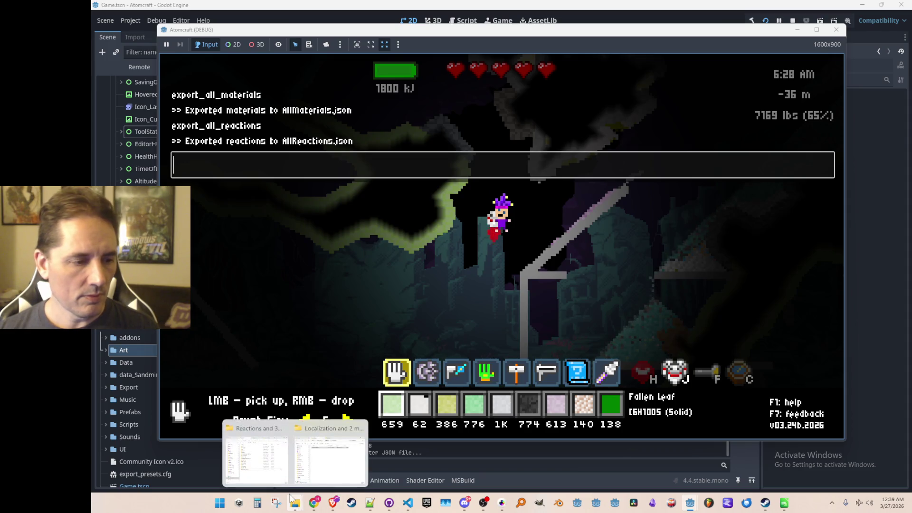
left_click(282, 460)
left_click(729, 108)
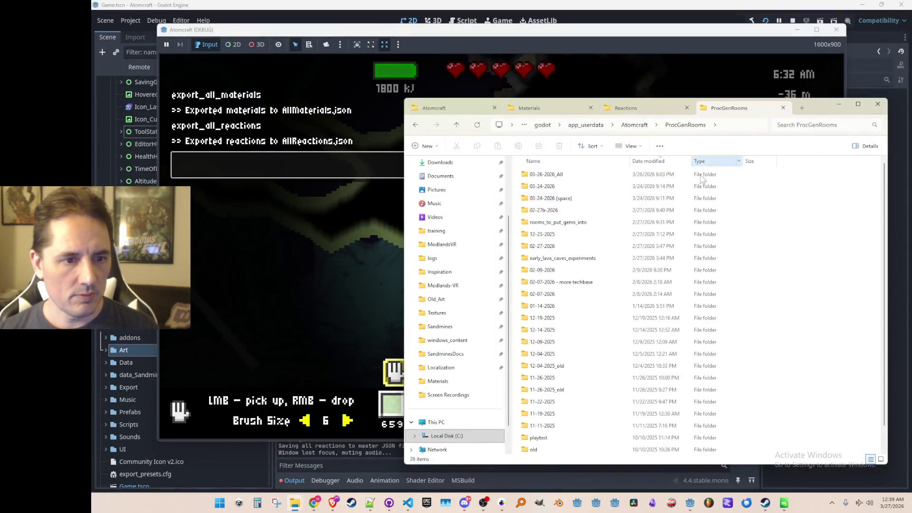
left_click(660, 108)
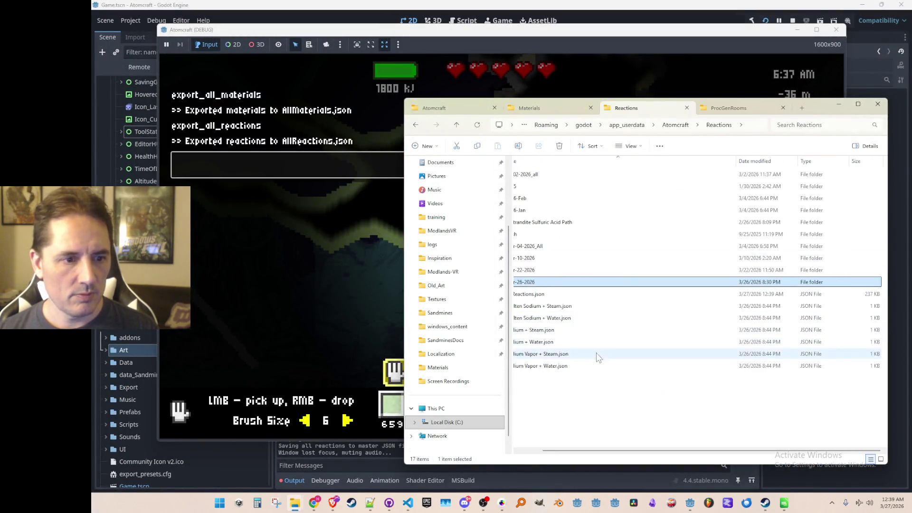
left_click(546, 108)
left_click(551, 367)
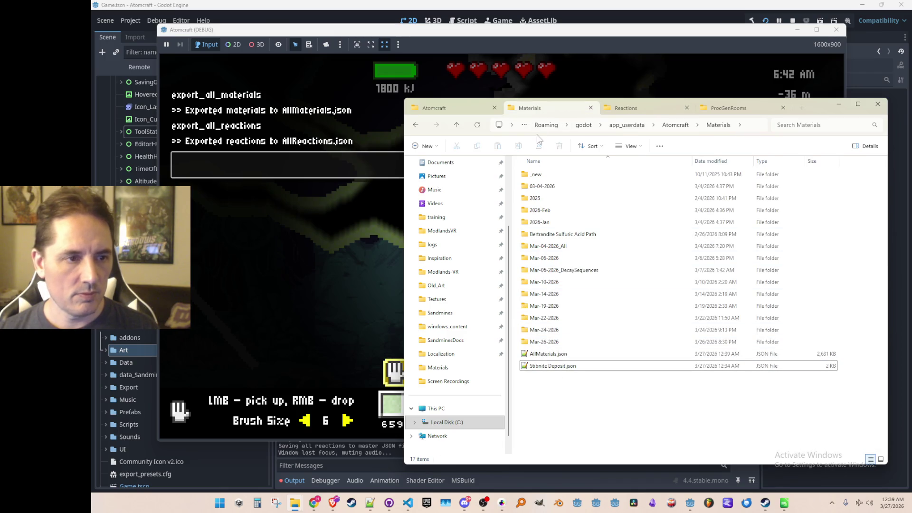
left_click(790, 29)
left_click(792, 20)
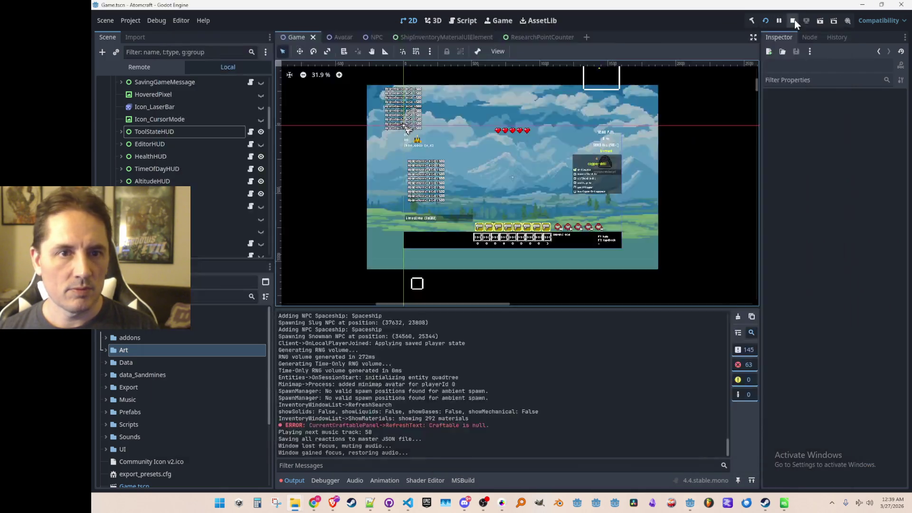
Delete the old AllMaterials.json and AllReactions.json from the project's Data folder
left_click(105, 363)
scroll(128, 359, "down", 3)
scroll(138, 363, "up", 2)
left_click(156, 365)
left_click(163, 387, "ctrl")
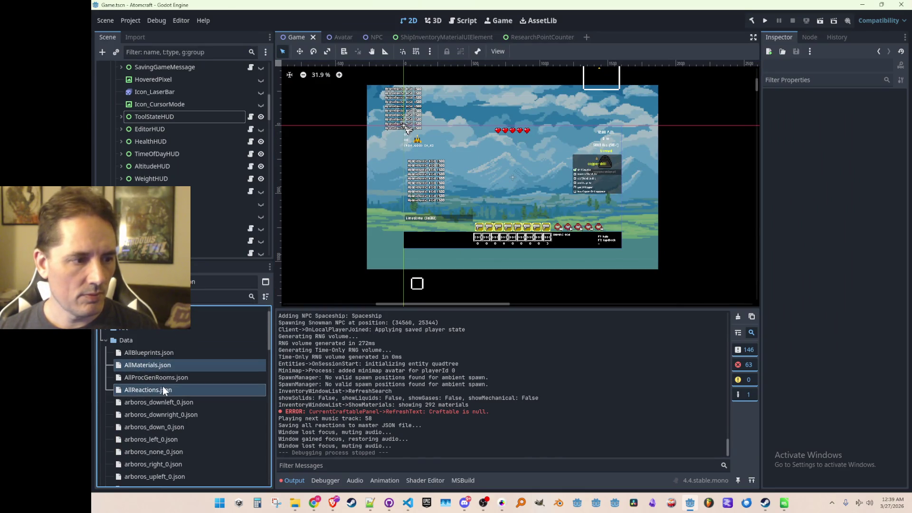
key("Delete")
key("Escape")
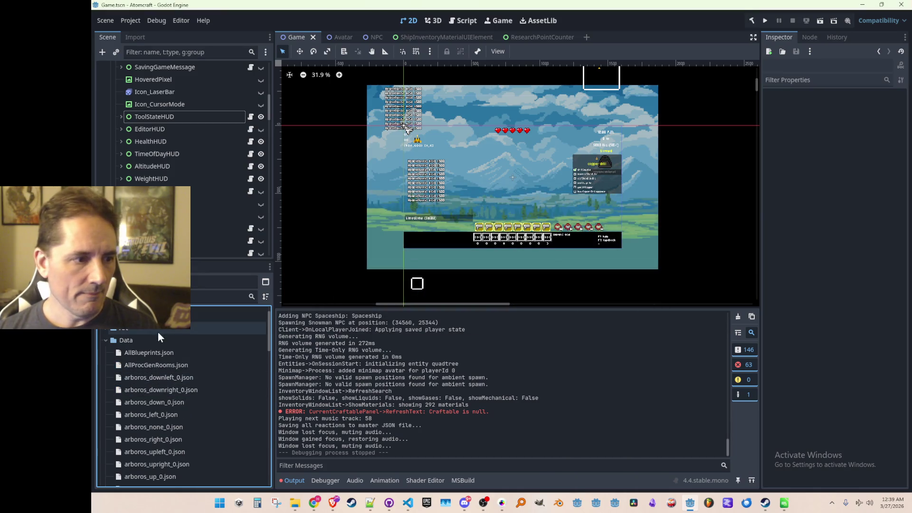
Drag the new AllMaterials.json and AllReactions.json exports into the project's Data folder
left_click(163, 341)
key("alt+Tab")
left_click(573, 356)
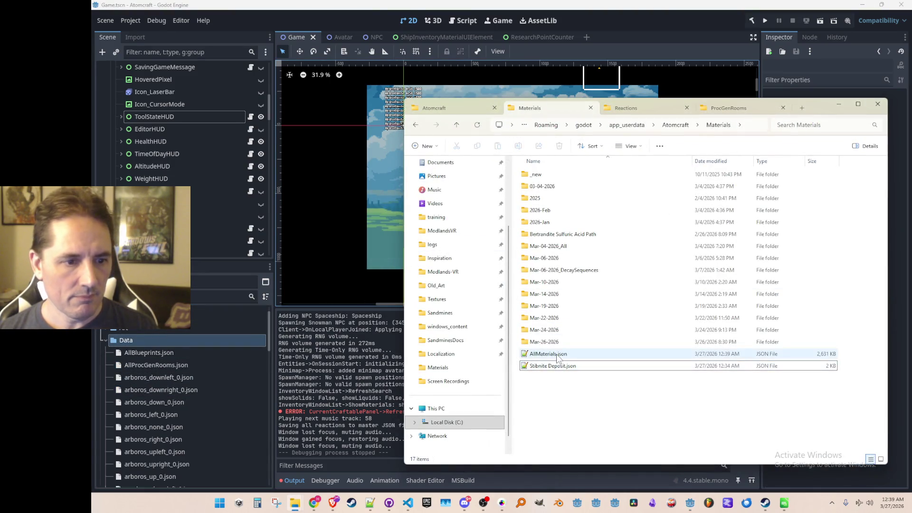
left_click_drag(195, 343, 195, 343)
left_click(626, 108)
mouse_move(538, 293)
left_mouse_down()
mouse_move(252, 318)
mouse_move(204, 338)
mouse_move(239, 352)
left_mouse_up()
Archive the six leftover reaction files and Stibnite Deposit.json into the Mar-26-2026 folders
left_click(560, 421)
left_click(574, 295)
key("Delete")
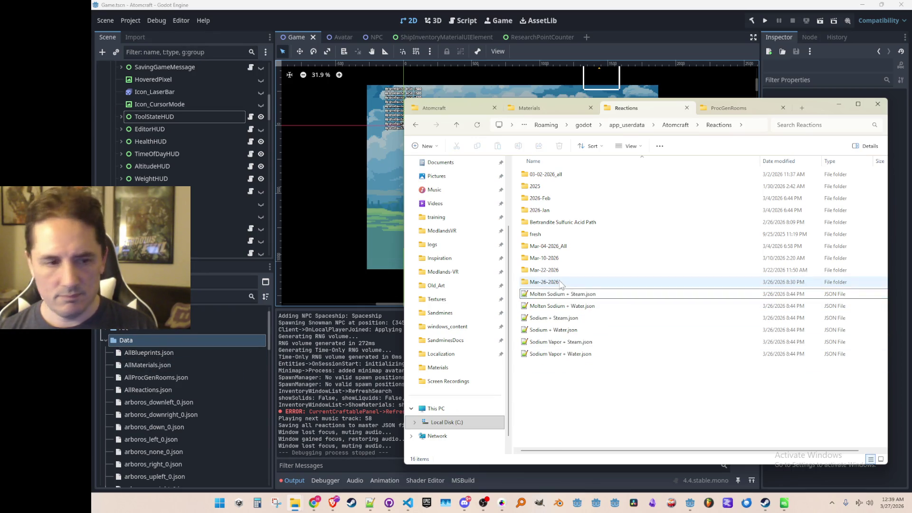
left_click(565, 354, "shift")
mouse_move(565, 356)
left_mouse_down()
mouse_move(554, 266)
mouse_move(553, 284)
left_mouse_up()
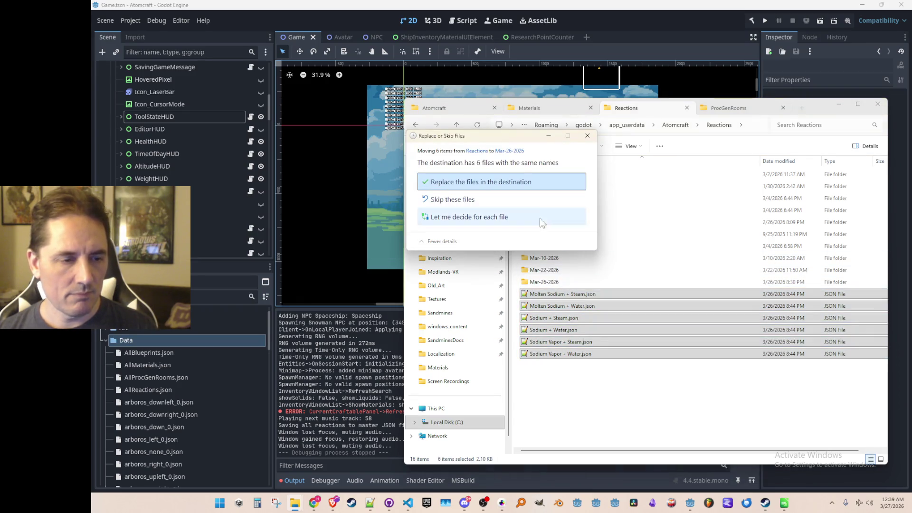
left_click(503, 183)
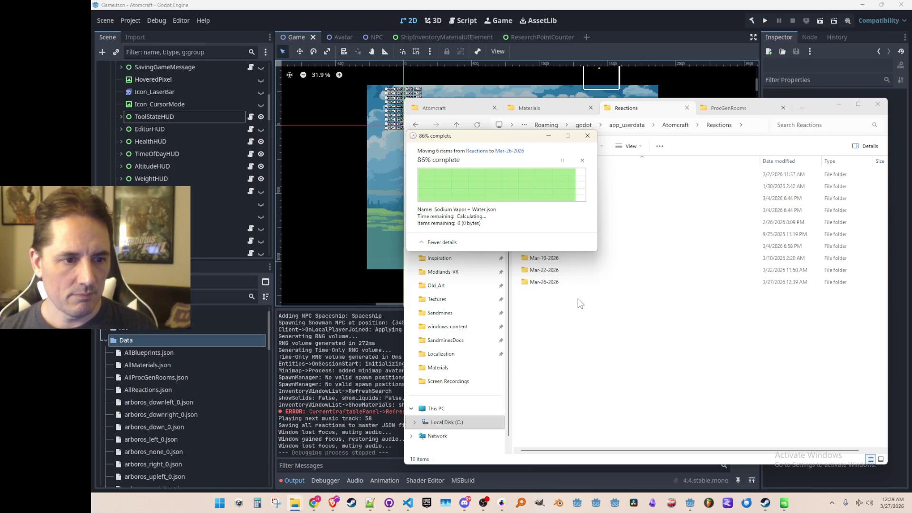
left_click(532, 108)
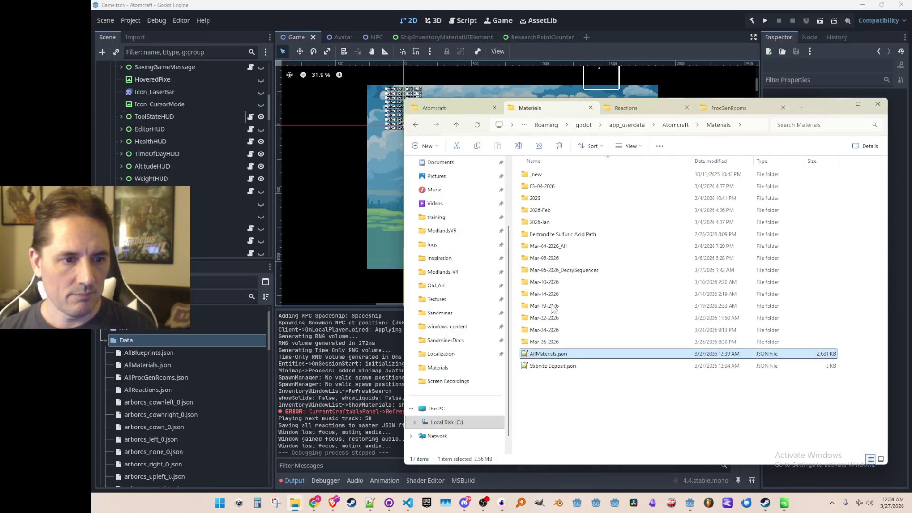
left_click(554, 366)
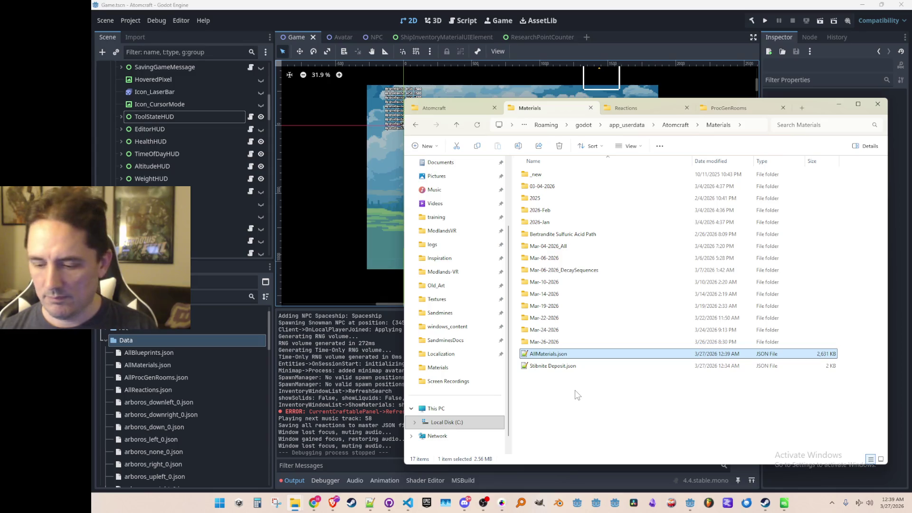
left_click_drag(557, 357, 559, 343)
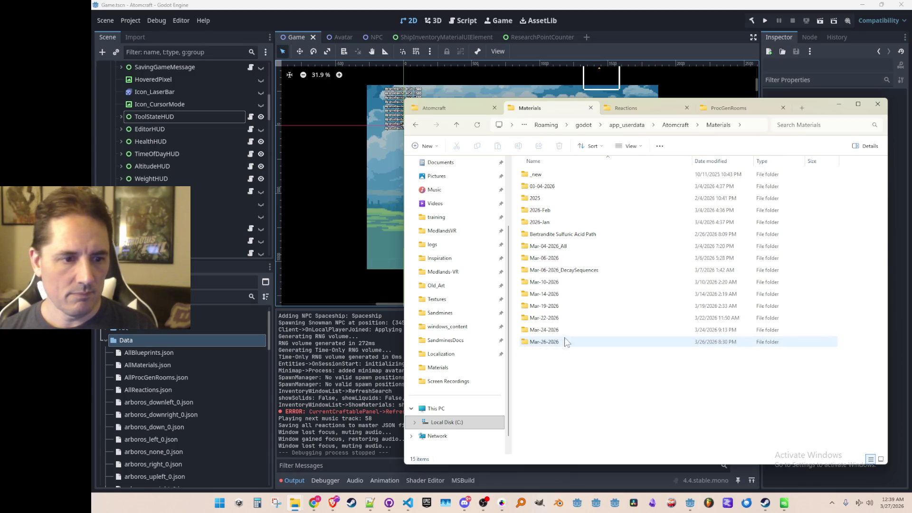
Save the current scene in the Godot editor with Ctrl+S
left_click(722, 42)
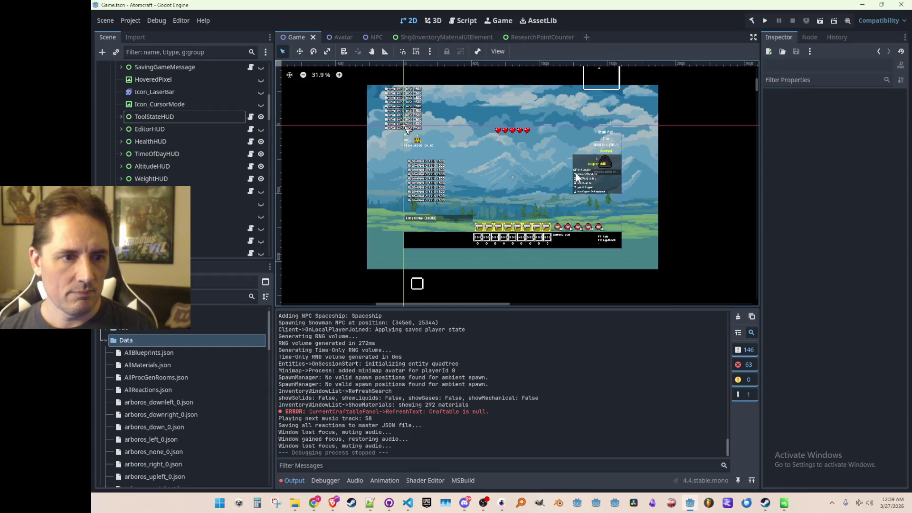
key("ctrl+s")
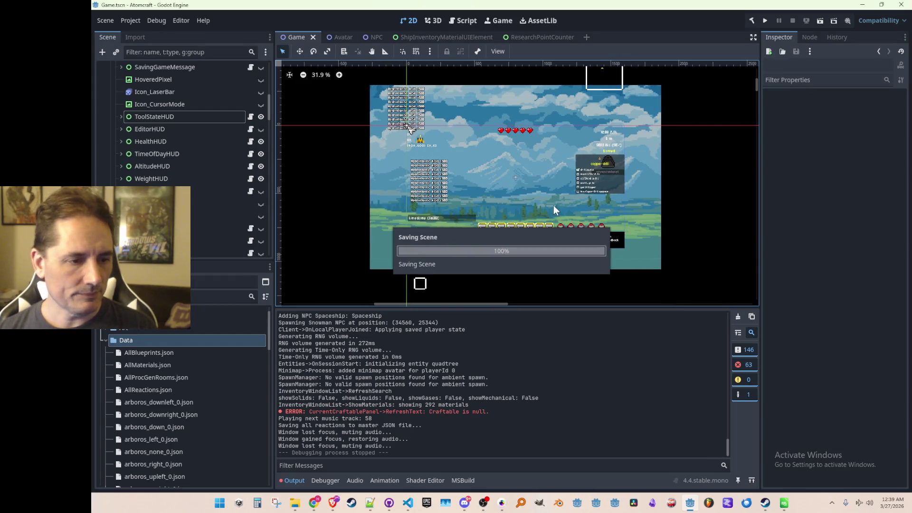
key("alt+Tab")
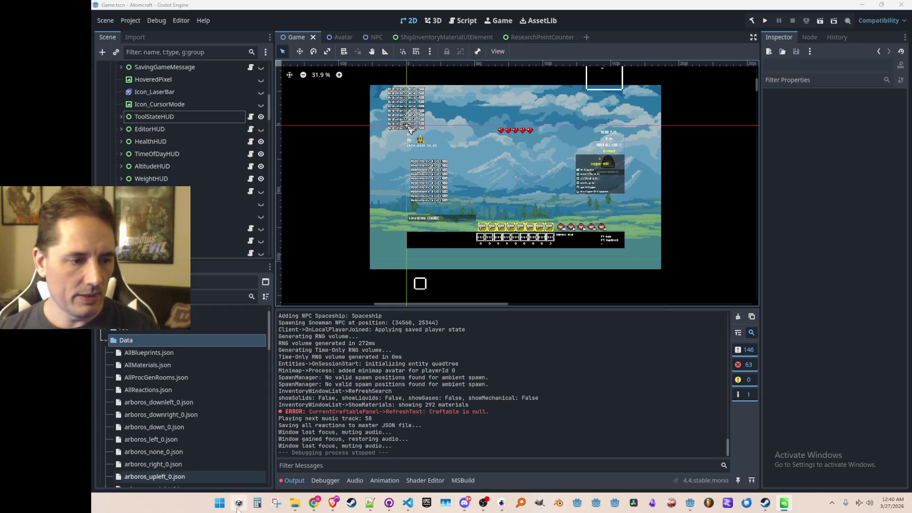
In File Explorer, navigate up to the app_userdata folder
mouse_move(295, 503)
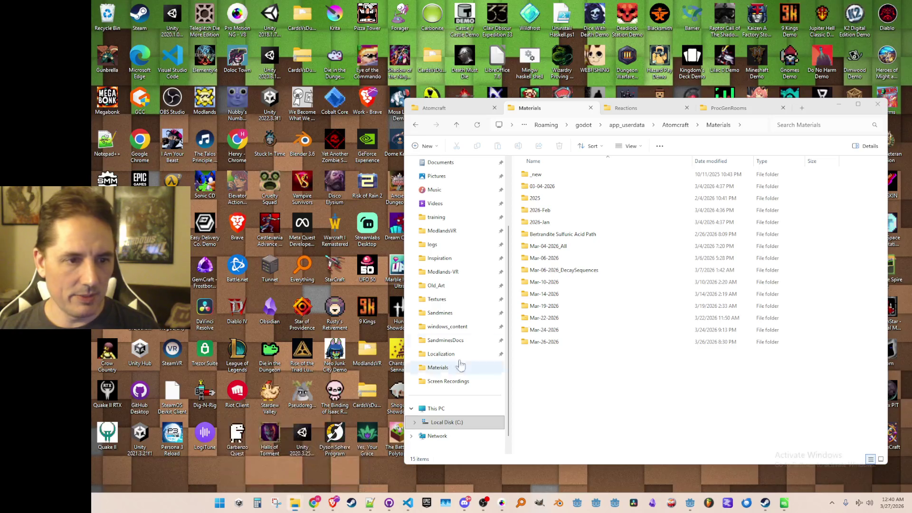
left_click(281, 476)
left_click(457, 125)
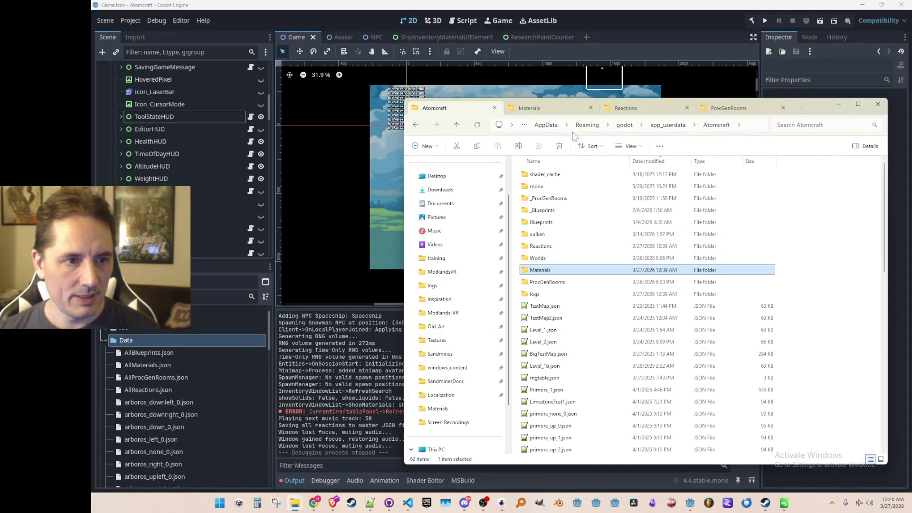
left_click(660, 127)
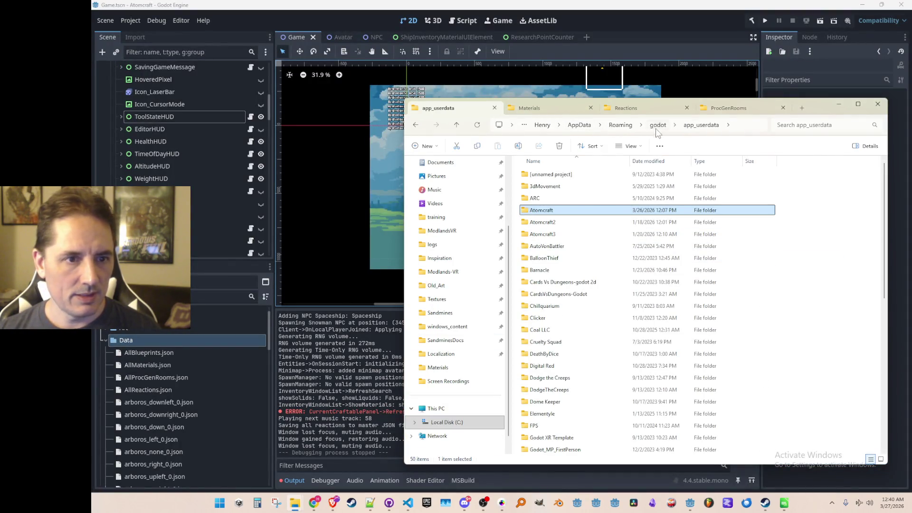
Rename the Atomcraft folder to _Atomcraft, then save the Godot scene and run the project
left_click(566, 207)
key("Home")
type("_")
key("Return")
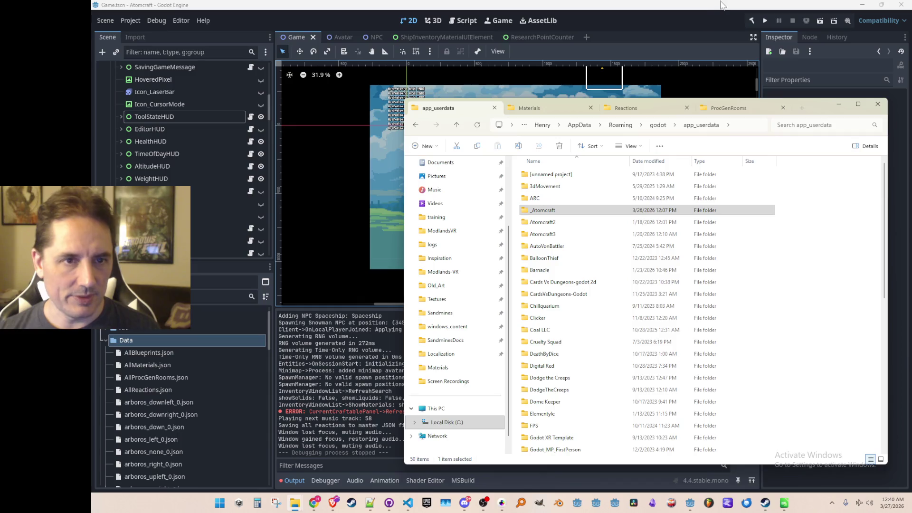
left_click(724, 5)
left_click(763, 22)
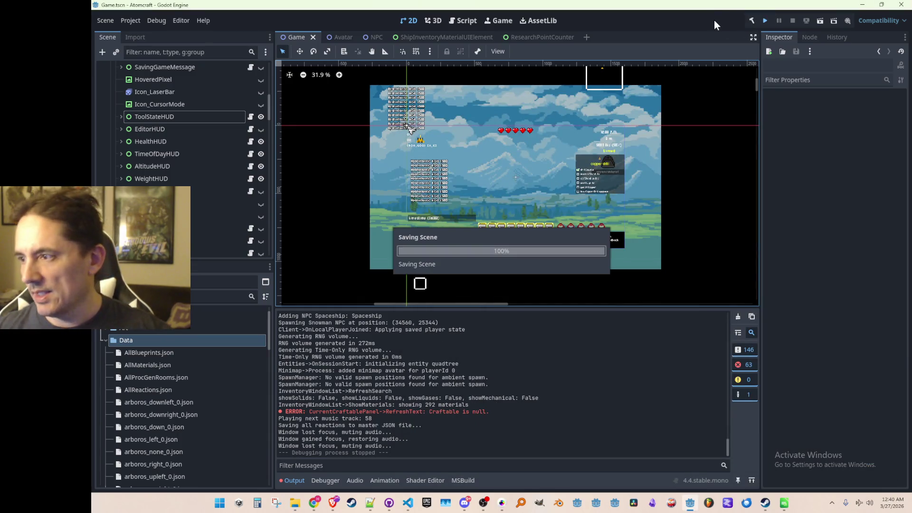
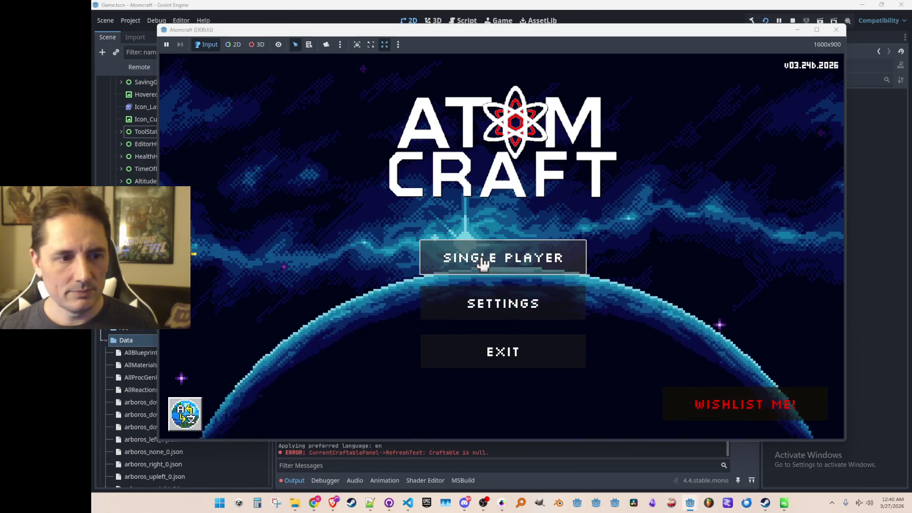
Start a single-player game with a new character and world, loading Distant Realm
left_click(493, 246)
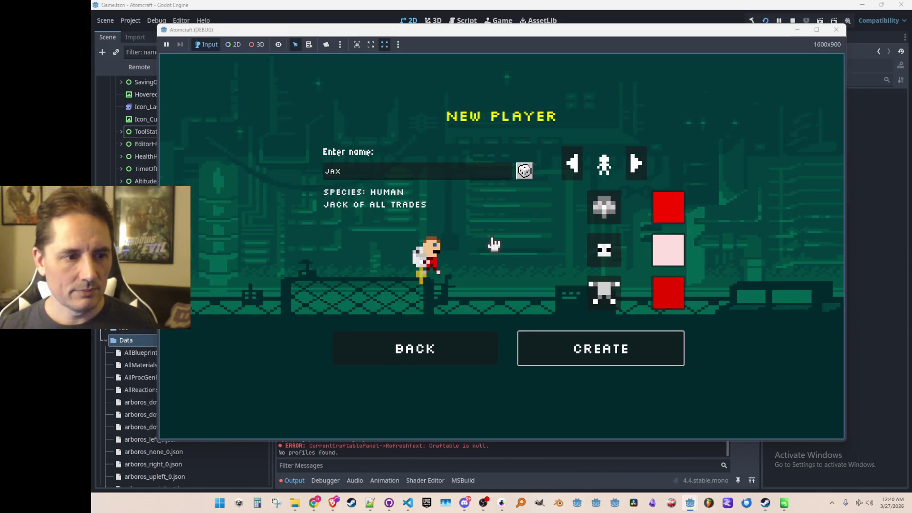
left_click(564, 340)
left_click(589, 350)
left_click(515, 187)
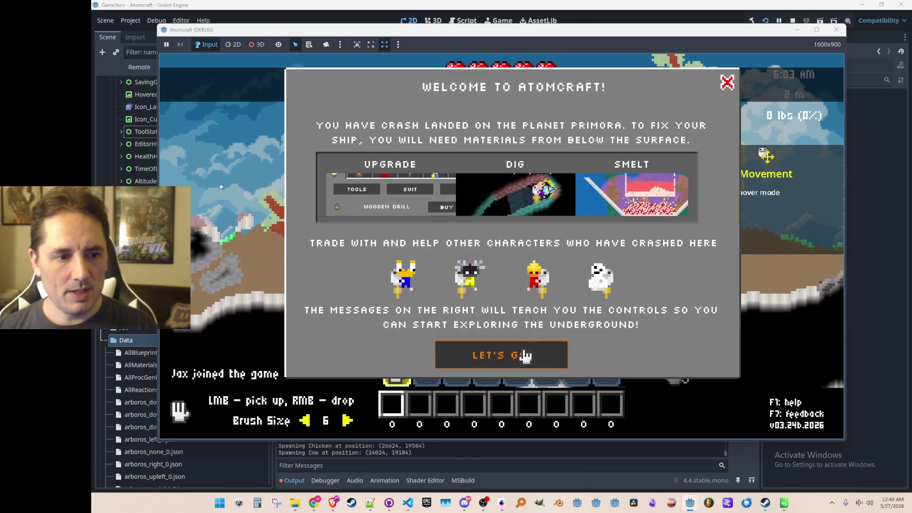
left_click(521, 355)
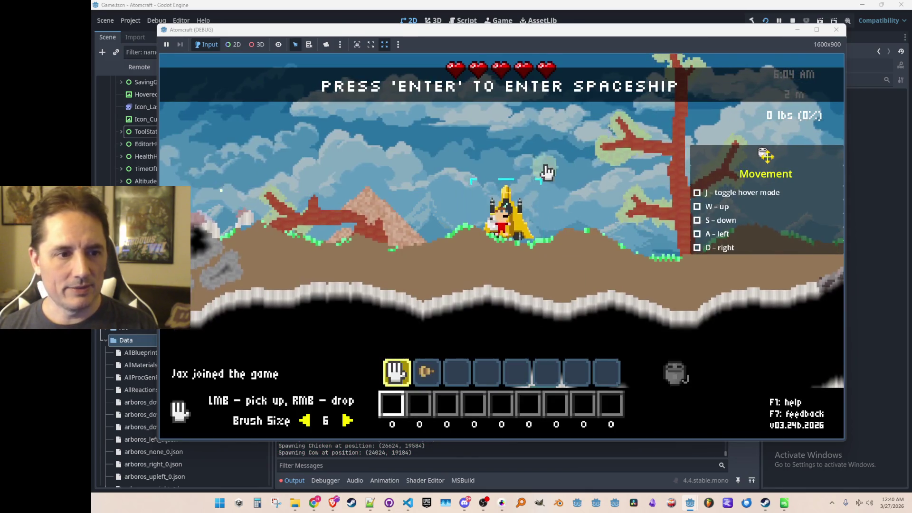
Leave the spaceship, hover over it, and drop down into the underground caves
key("j")
key("w")
key("d")
key("a")
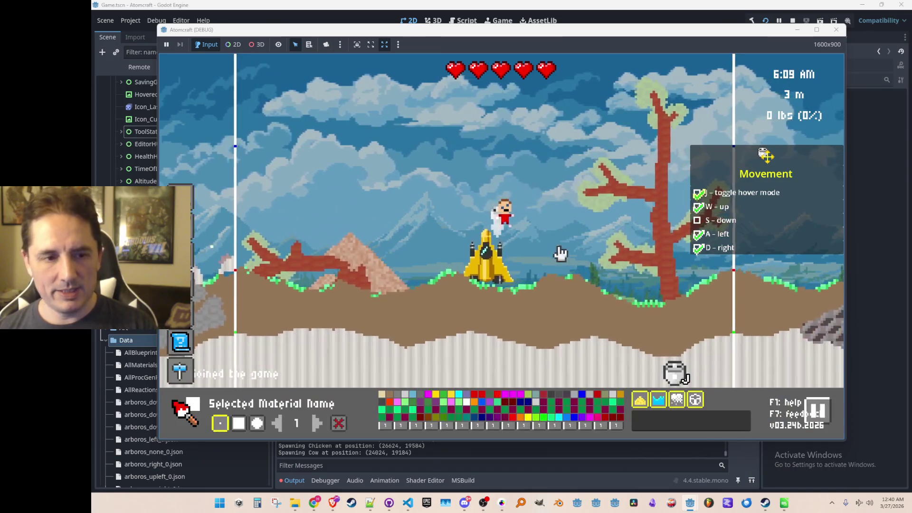
key("j")
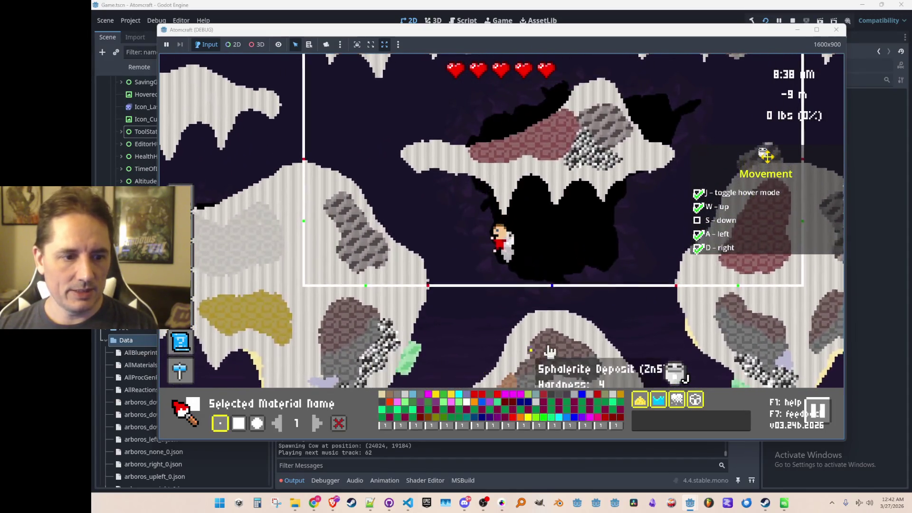
Enable free mode by running 'free' in the F7 command console
key("Tab")
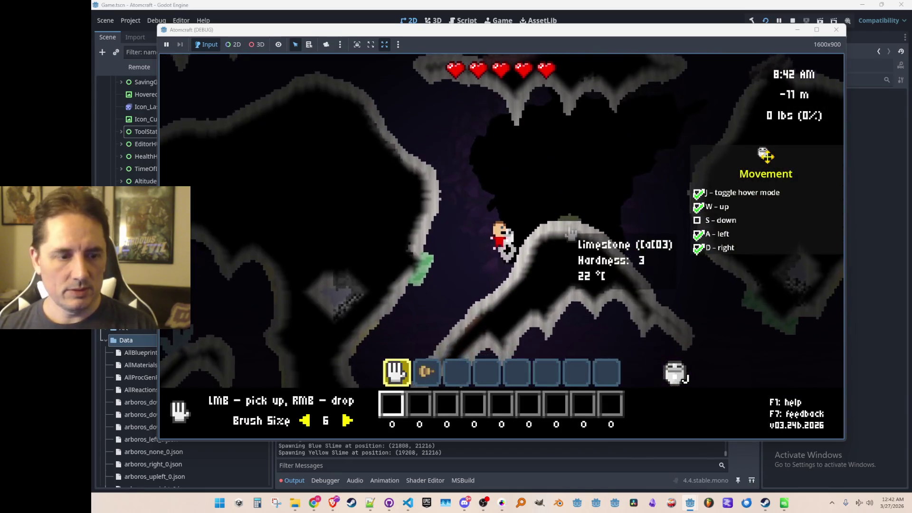
key("F7")
type("free")
key("Return")
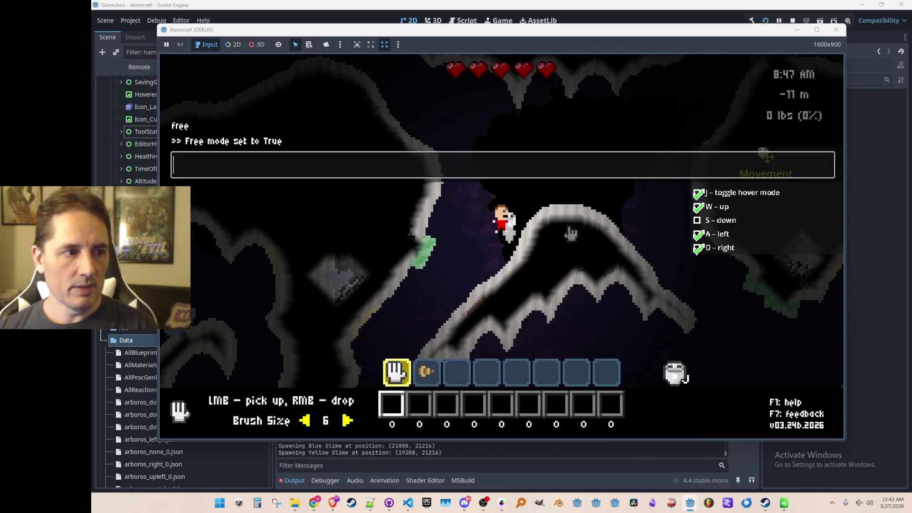
Buy two drill upgrades in the inventory shop, bringing the drill to steel
key("i")
left_click(332, 126)
left_click(507, 186)
left_click(530, 188)
key("Tab")
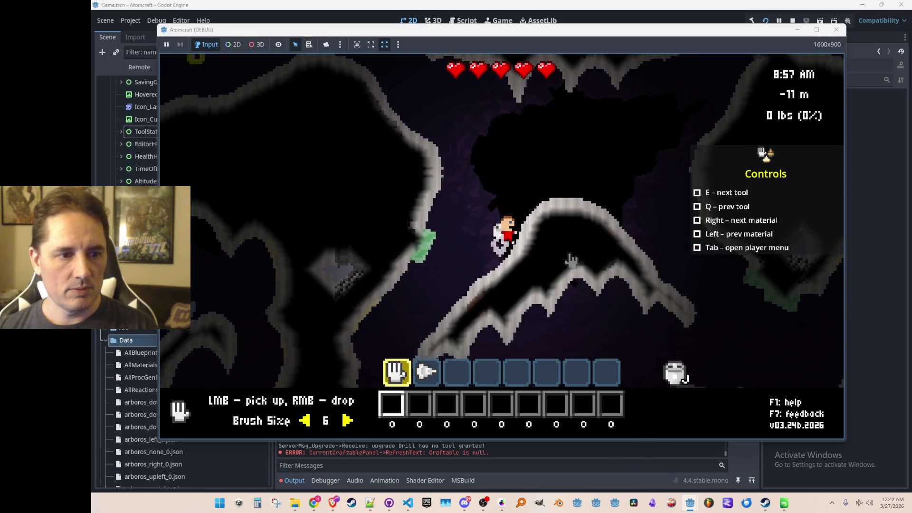
Drill out the limestone and ore up-left of the character
key("e")
left_click(569, 257)
mouse_move(570, 257)
left_mouse_down()
mouse_move(546, 266)
mouse_move(513, 200)
mouse_move(523, 211)
mouse_move(521, 244)
mouse_move(501, 256)
mouse_move(464, 196)
mouse_move(441, 232)
mouse_move(483, 231)
mouse_move(519, 203)
left_mouse_up()
Fly up through the cave, then stop the running game in the editor
key("d")
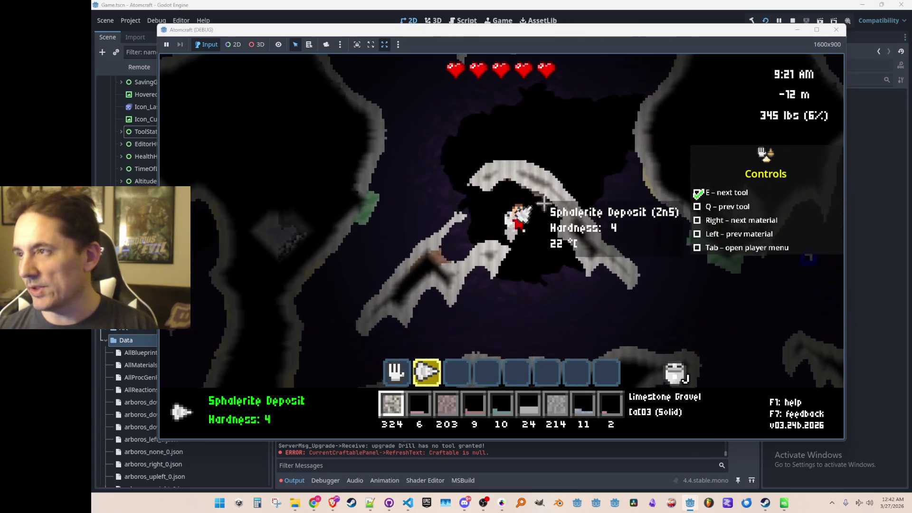
key("d")
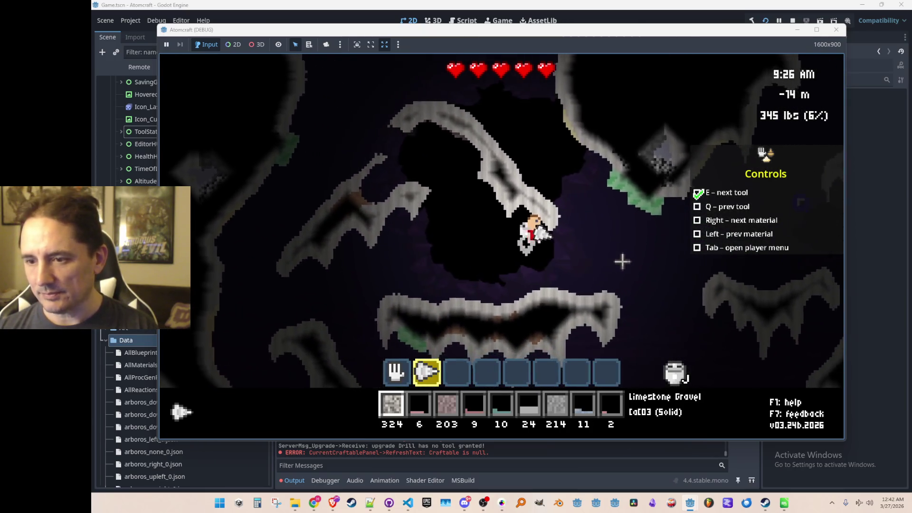
key("w")
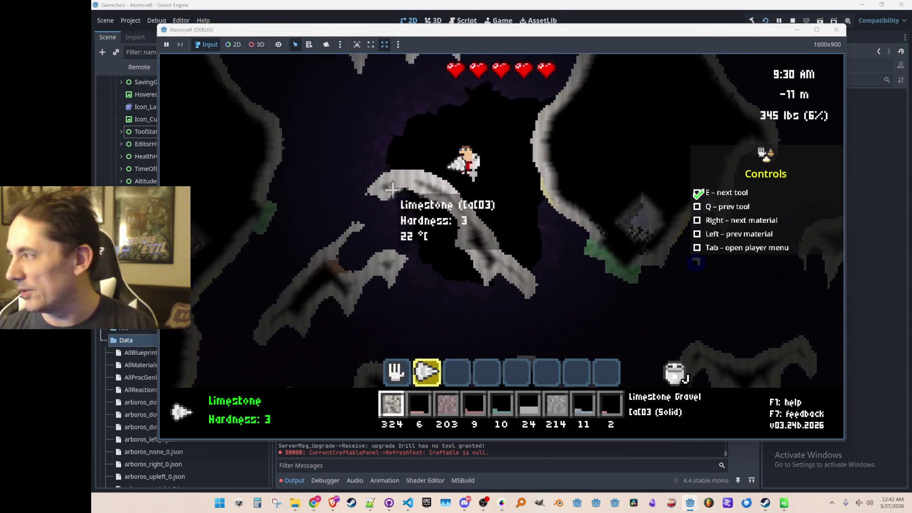
key("w")
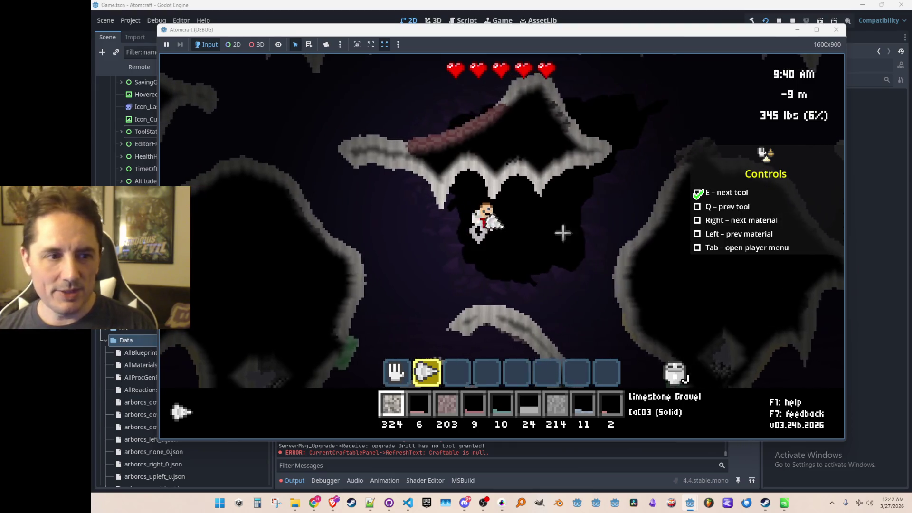
left_click(794, 20)
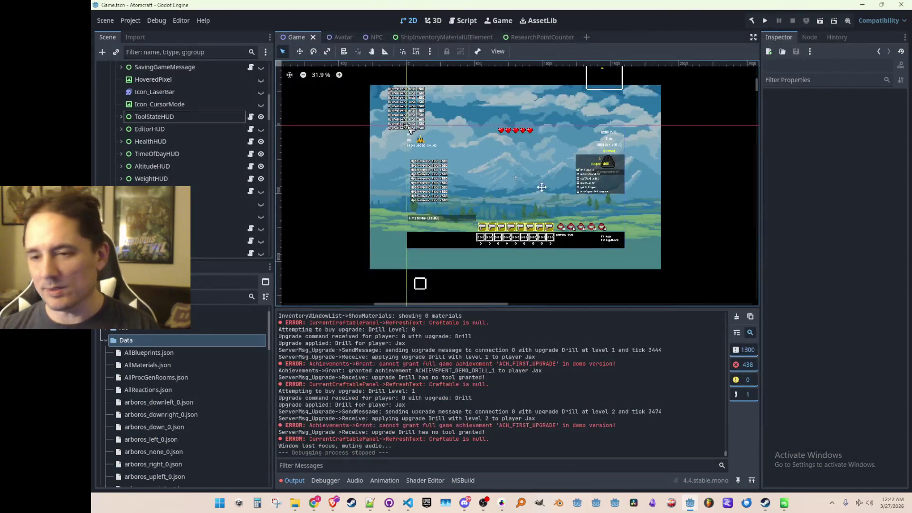
Save Game.tscn with Ctrl+S
scroll(519, 217, "up", 1)
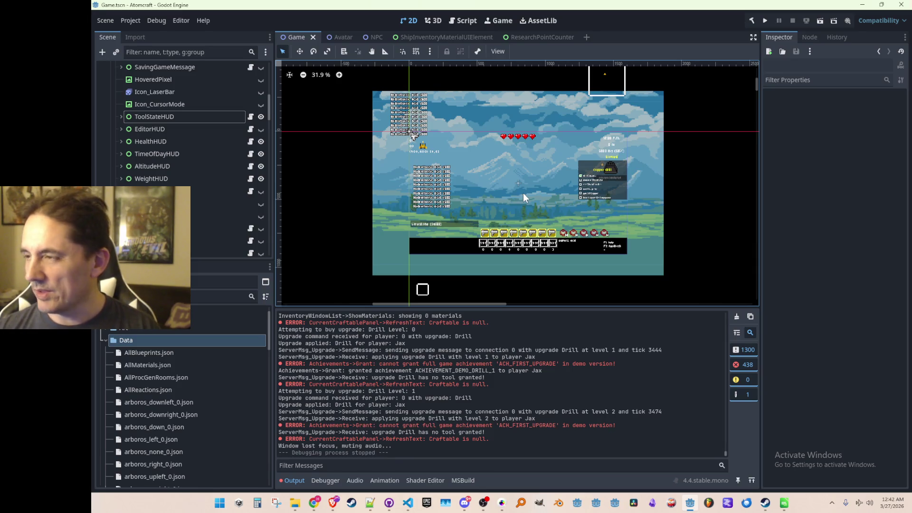
scroll(523, 194, "down", 1)
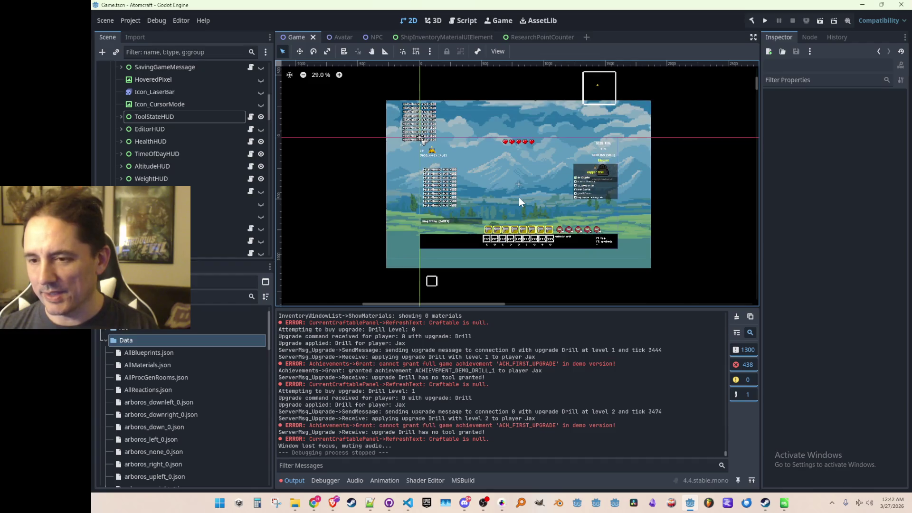
key("ctrl+s")
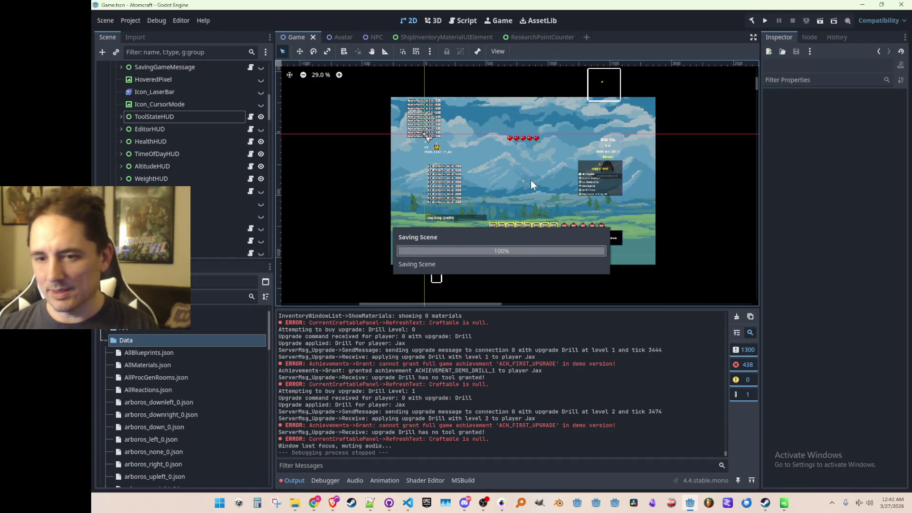
Bring up Godot's app_userdata folder window in File Explorer
left_click_drag(529, 183, 518, 184)
mouse_move(295, 503)
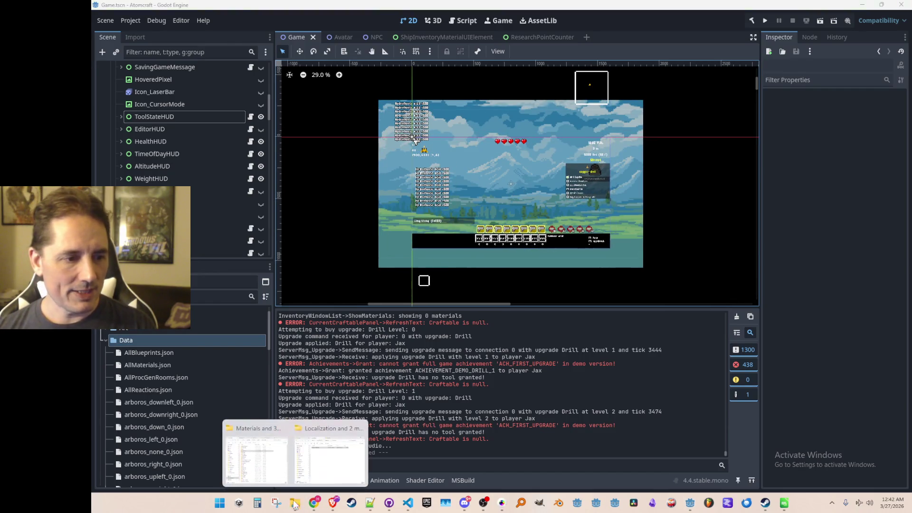
left_click(322, 458)
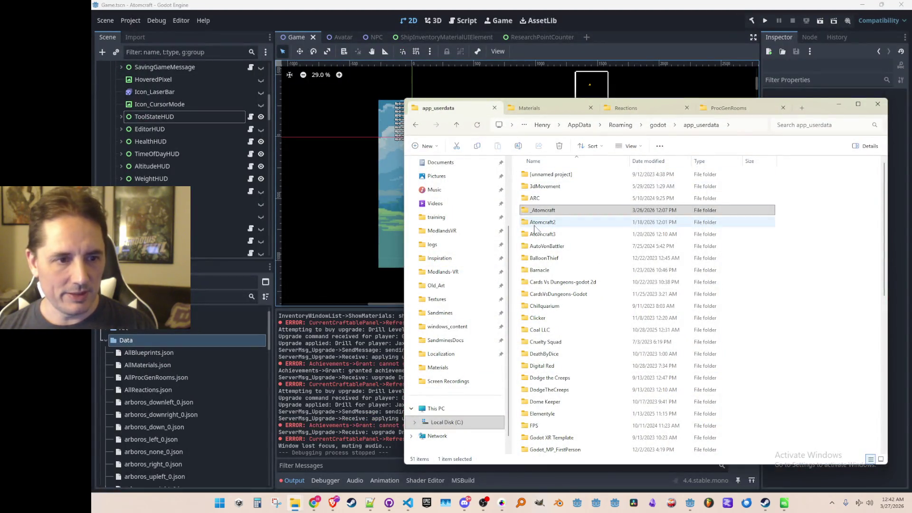
Delete the newly created Atomcraft user data folder
left_click(543, 223)
left_click(555, 223)
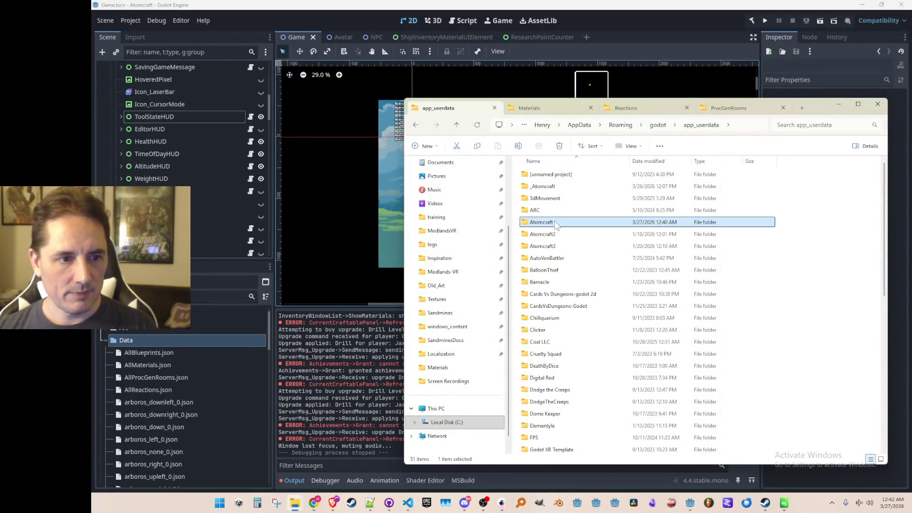
key("Delete")
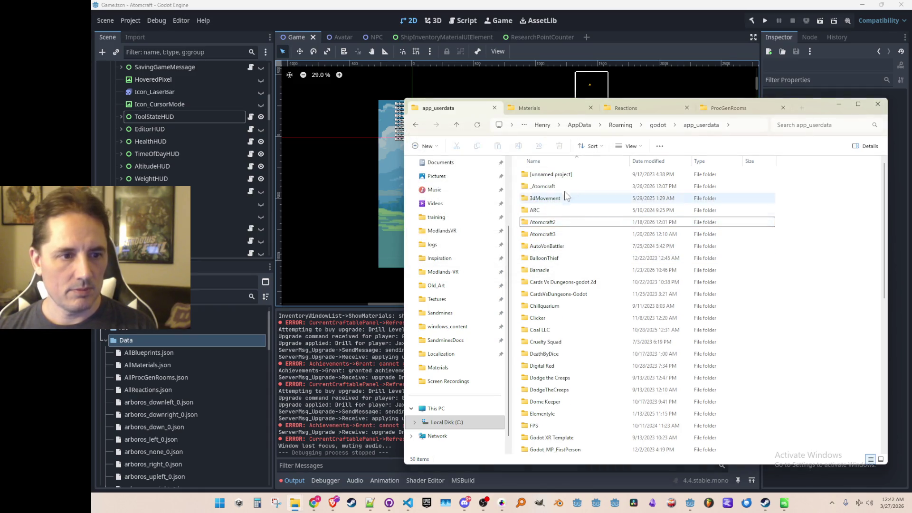
Rename the _Atomcraft backup folder to Atomcraft
left_click(565, 186)
key("F2")
type("Atomcraft")
key("Return")
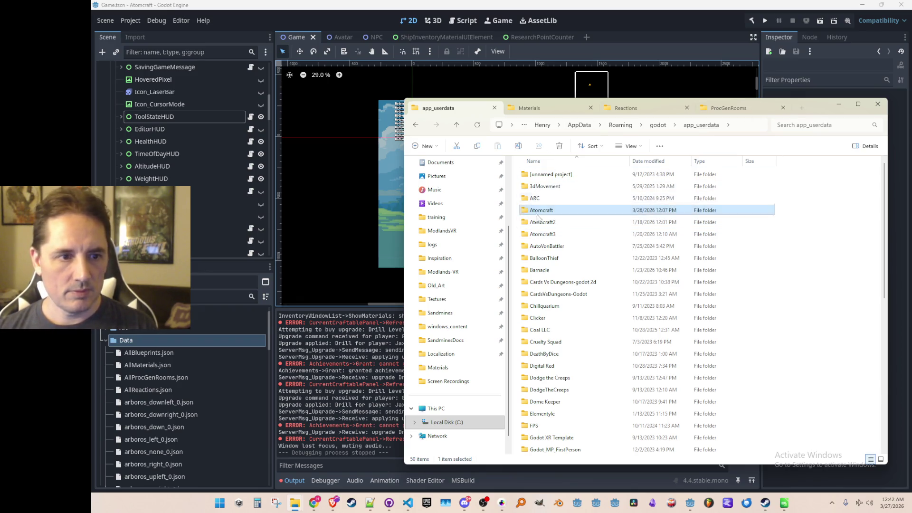
Open the Atomcraft folder and check its Materials and Reactions subfolders
double_click(539, 210)
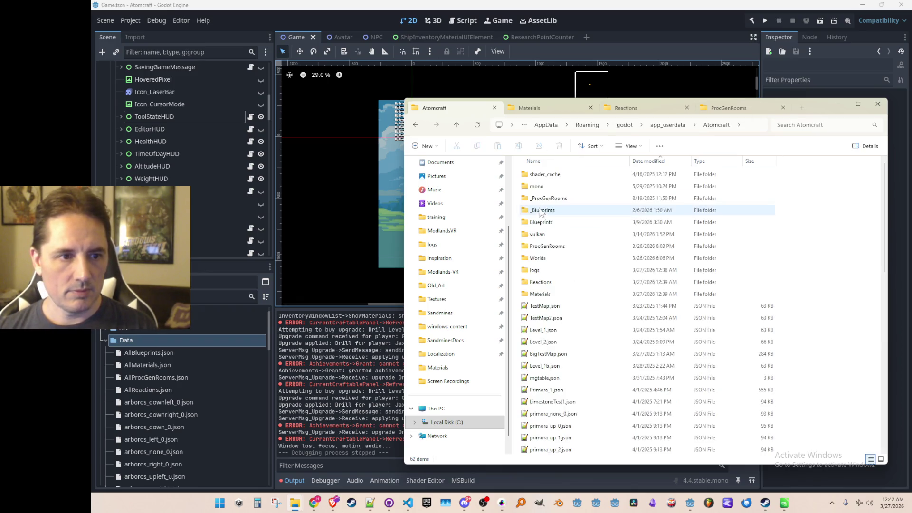
left_click(563, 111)
left_click(671, 128)
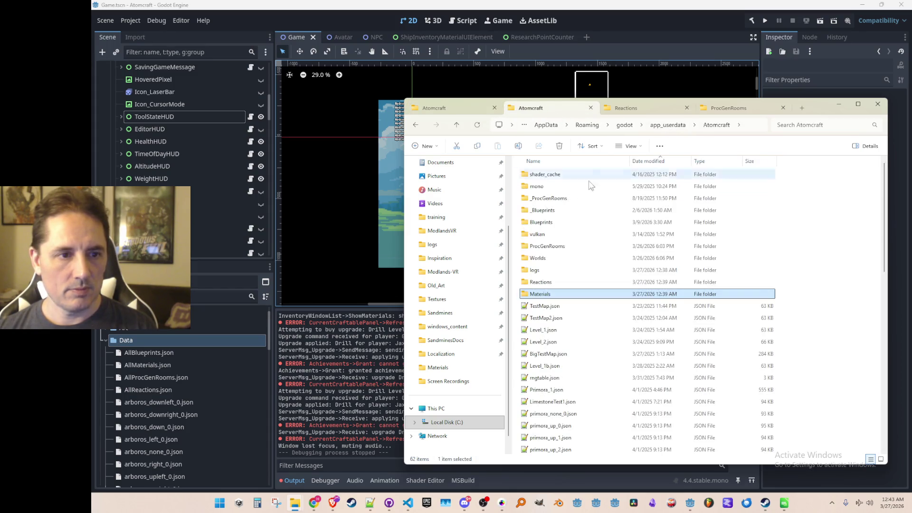
double_click(539, 296)
left_click(653, 109)
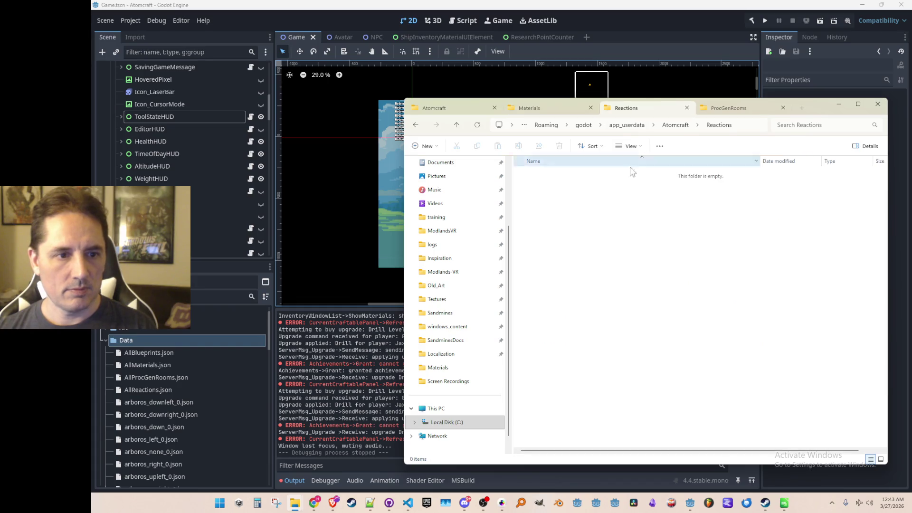
left_click(677, 125)
double_click(555, 282)
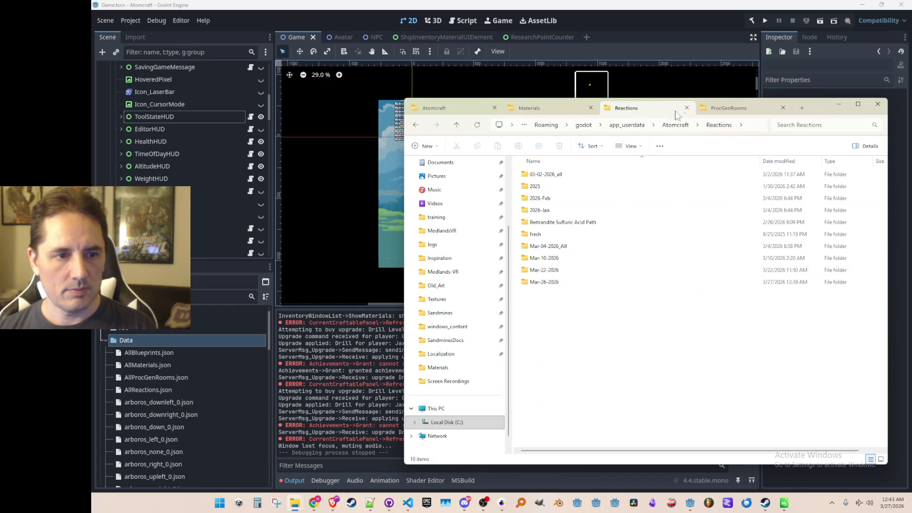
View ProcGenRooms, return to the Atomcraft listing and minimise Explorer
left_click(729, 108)
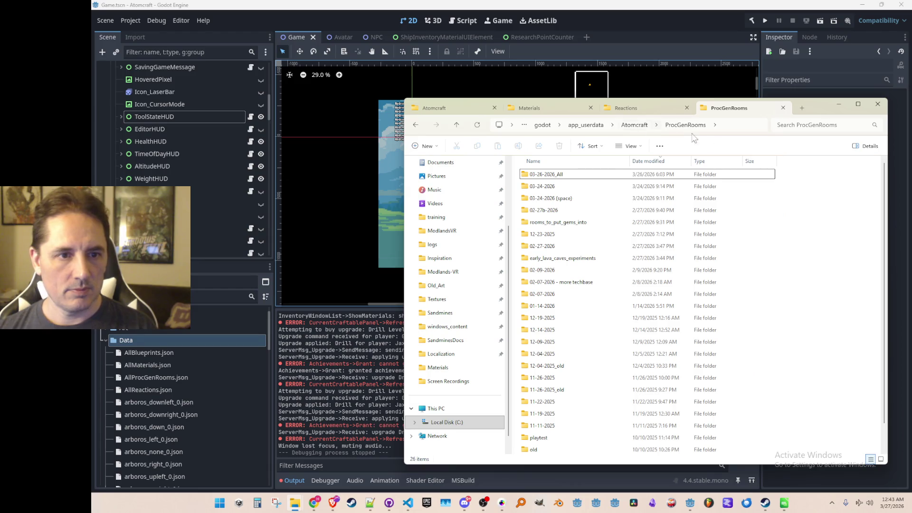
left_click(469, 109)
left_click(838, 105)
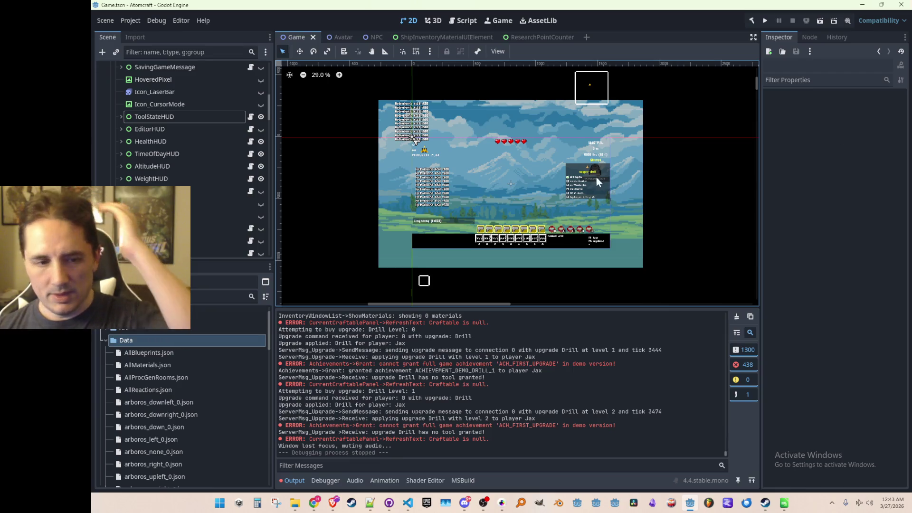
Return to the Godot editor, then switch to Gameplay.cs in the code editor
scroll(580, 178, "down", 1)
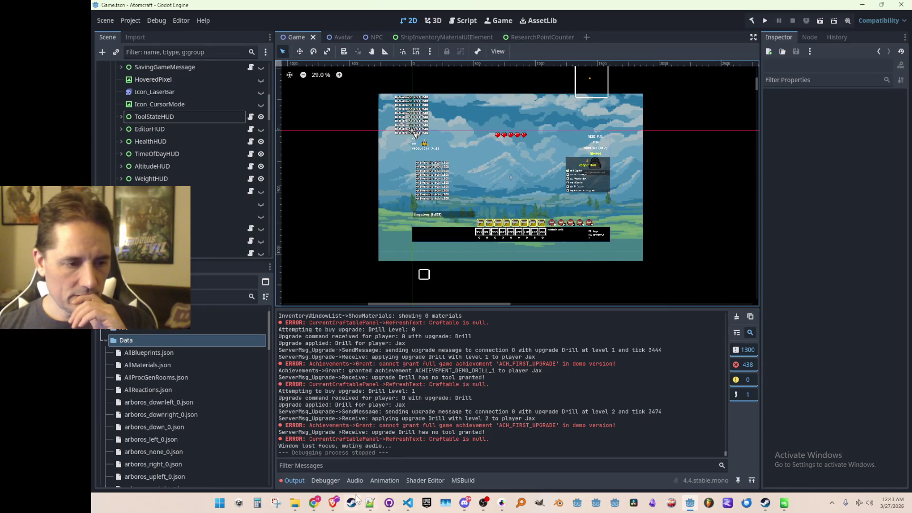
mouse_move(295, 503)
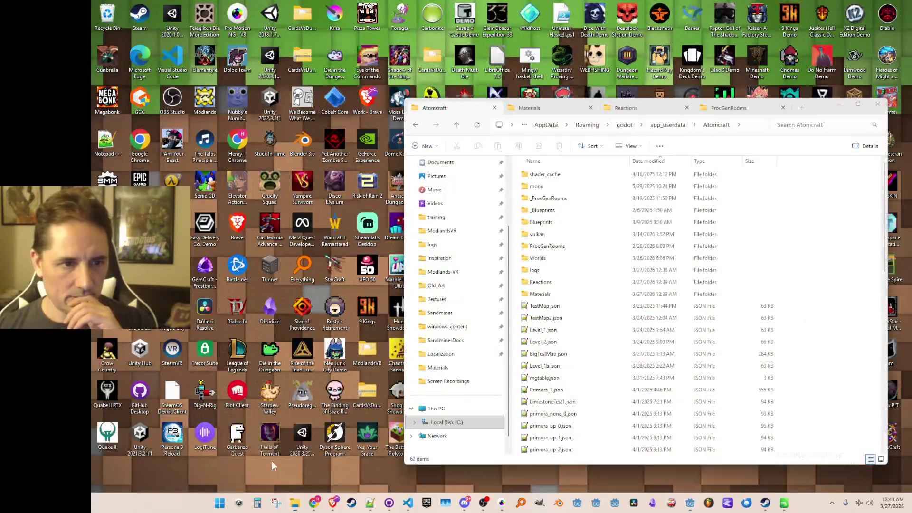
left_click(272, 461)
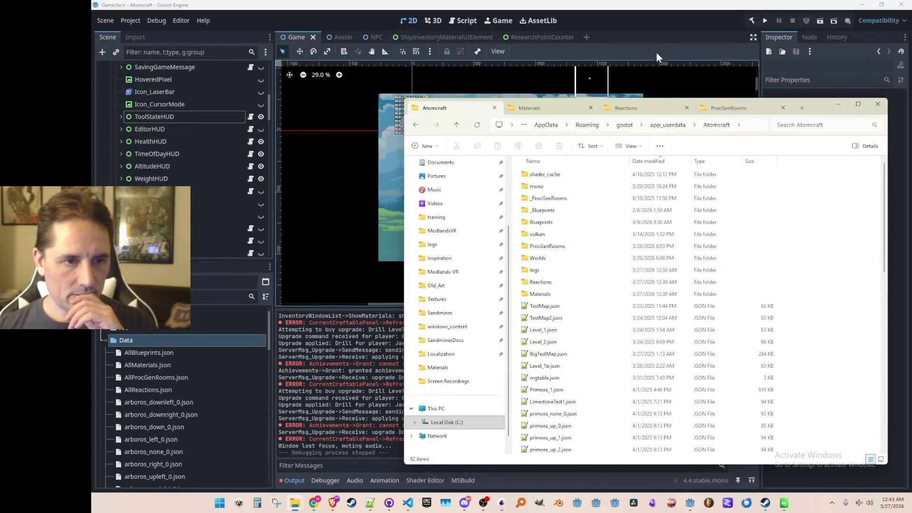
left_click(660, 20)
left_click_drag(561, 190, 556, 195)
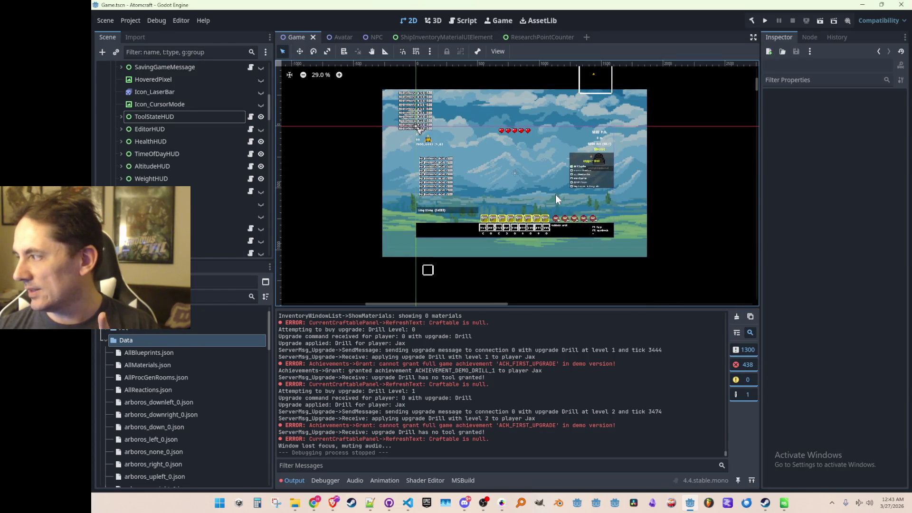
key("alt+Tab")
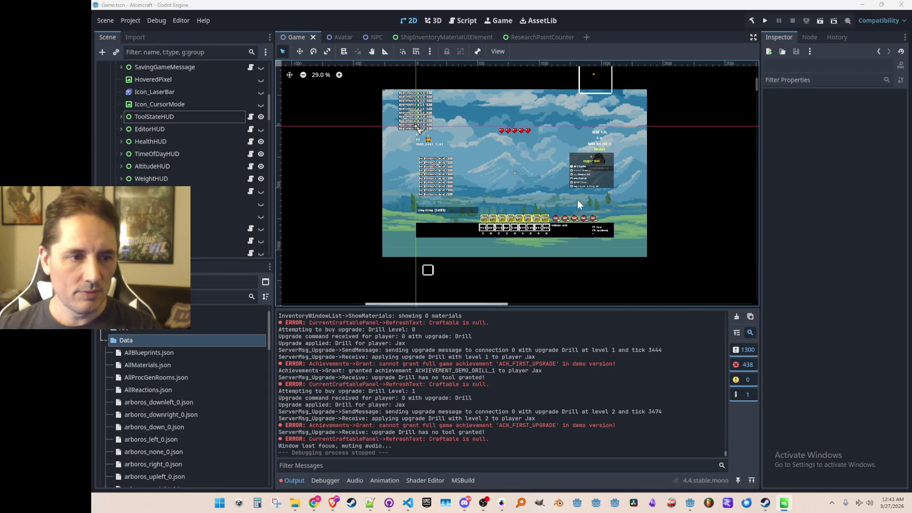
left_click(406, 507)
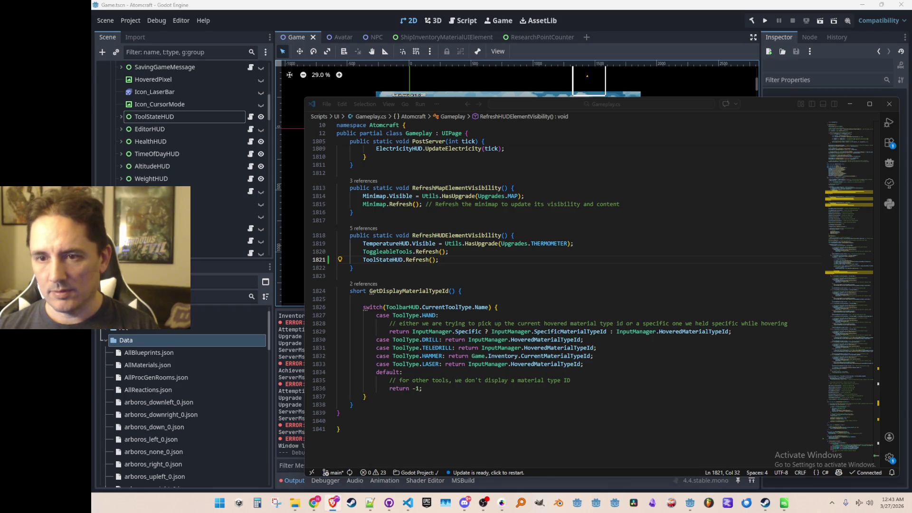
Scroll to the top of Gameplay.cs, then open Consts.cs through a quick file search for 'const'
left_click(842, 131)
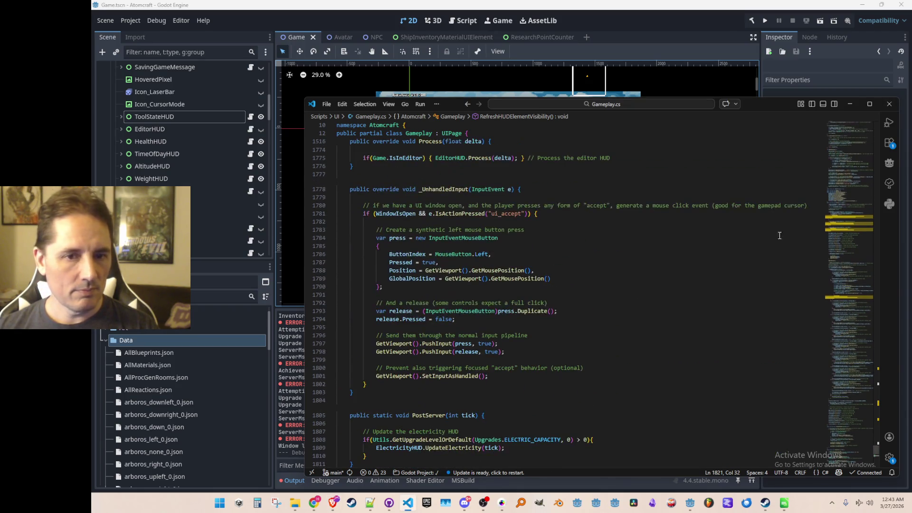
mouse_move(841, 380)
left_mouse_down()
mouse_move(854, 239)
mouse_move(848, 135)
left_mouse_up()
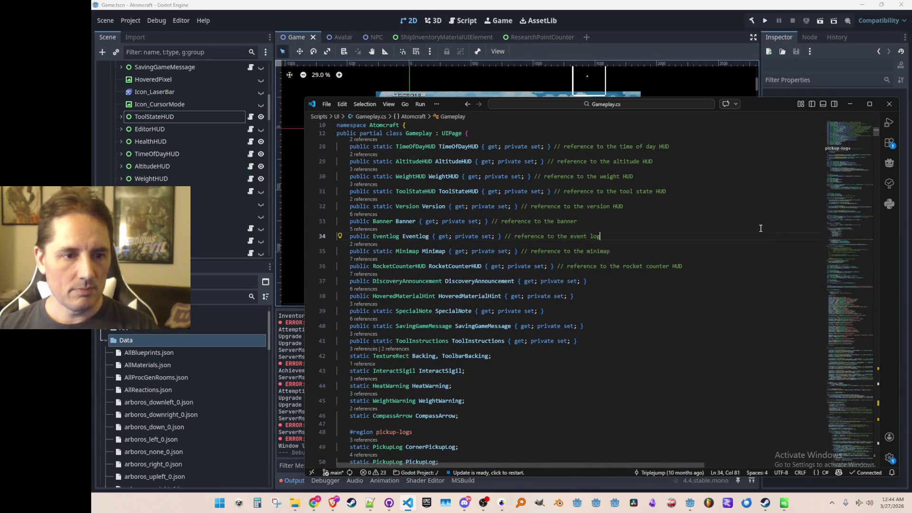
key("Home")
key("Home")
key("ctrl+t")
key("BackSpace")
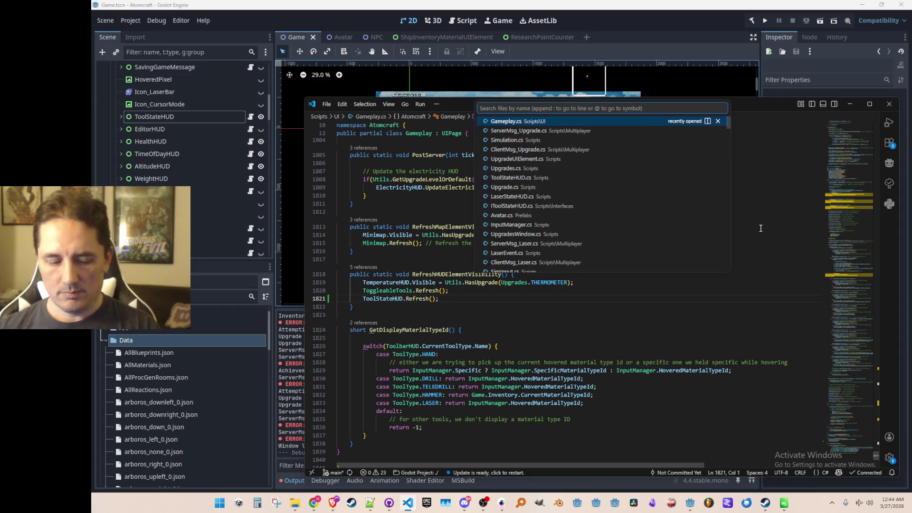
type("const")
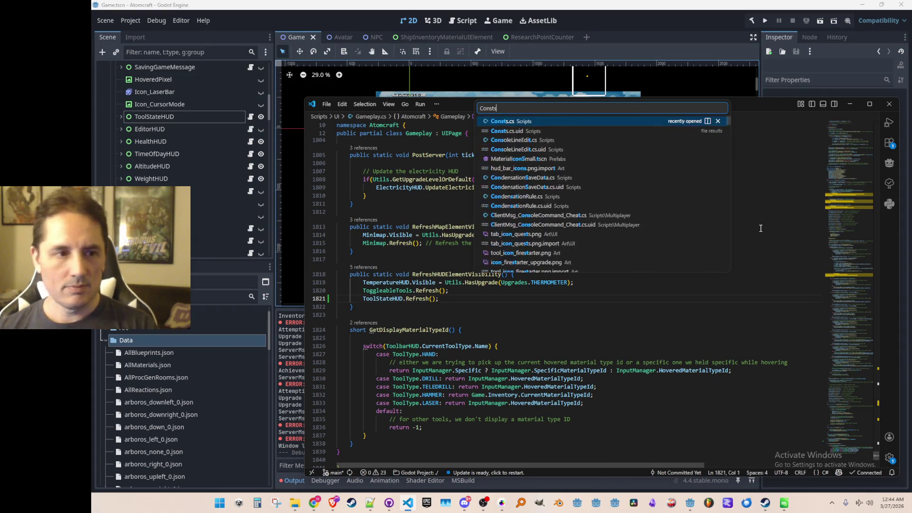
key("Return")
Change BASE_VERSION from v03.24b.2026 to v03.27.2026 and save Consts.cs
left_click(625, 218)
key("Left")
key("Left")
key("Left")
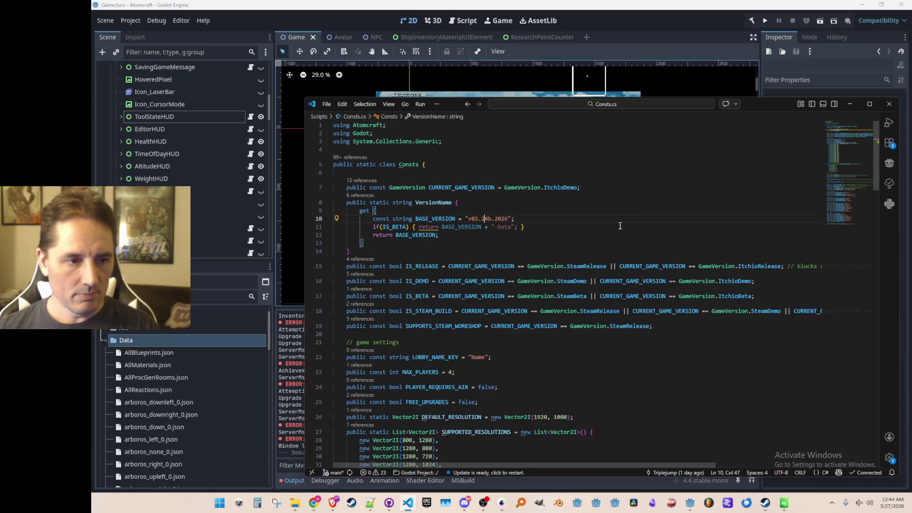
key("BackSpace")
key("BackSpace")
type("7")
key("ctrl+s")
Review the version lines in Consts.cs, then go back to the Godot editor
key("Up")
key("Up")
key("Up")
key("End")
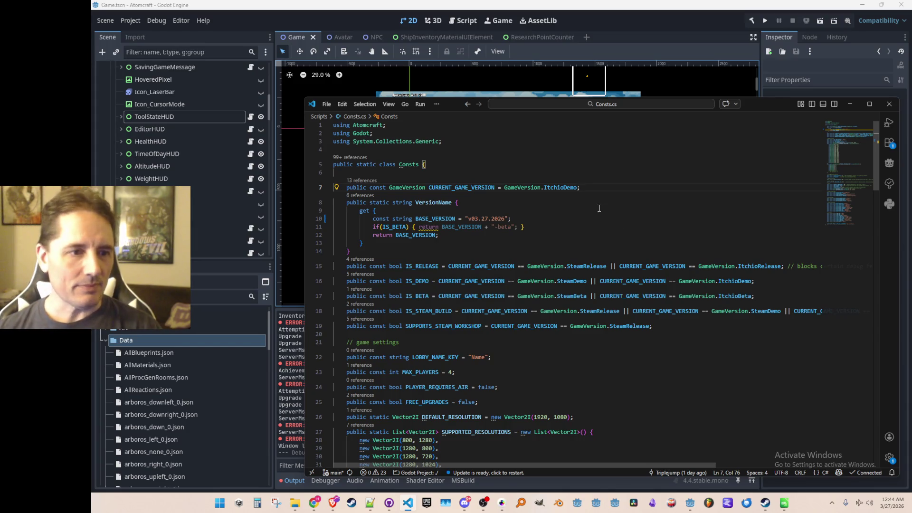
key("Down")
key("Down")
key("Down")
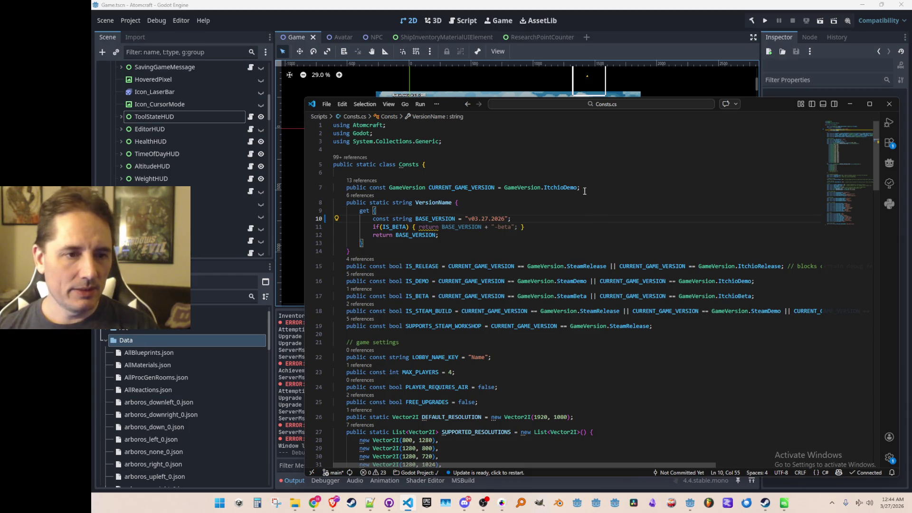
left_click(279, 21)
Export the Windows Desktop (Runnable) preset as AtomCraft.exe, overwriting the previous build
left_click(121, 24)
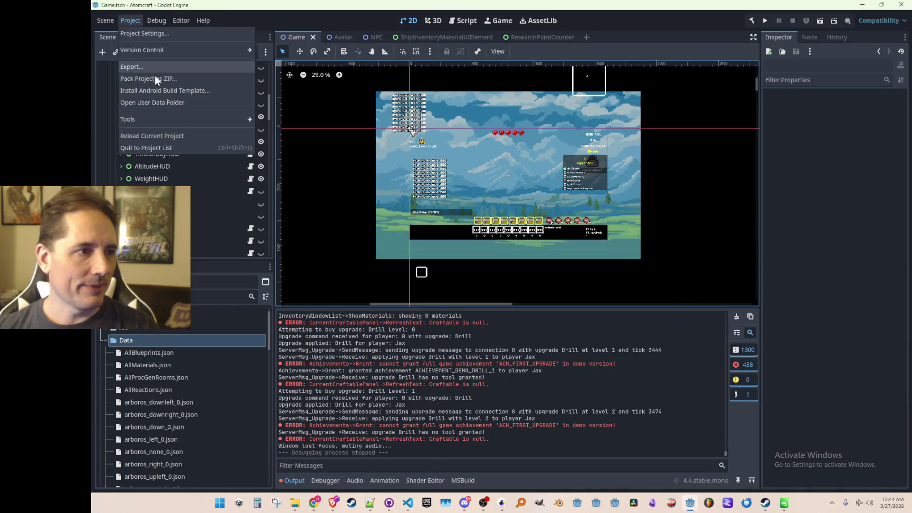
left_click(163, 70)
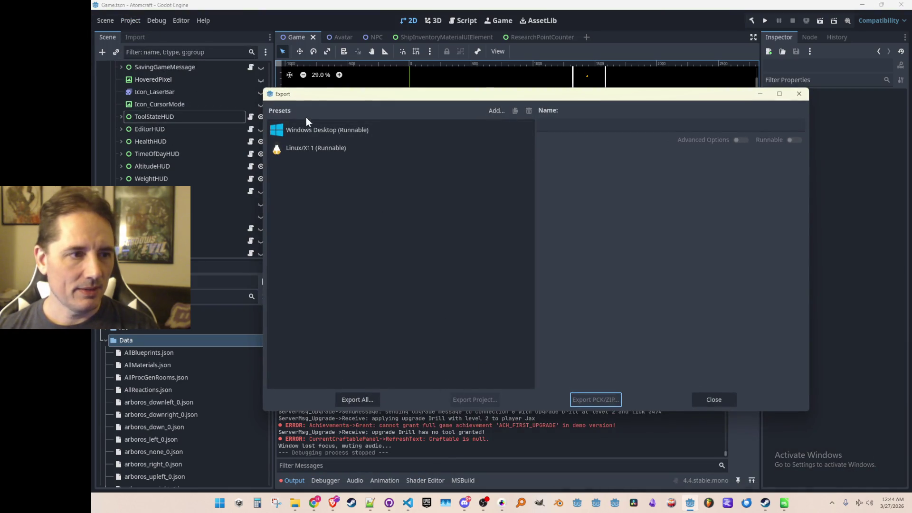
left_click(314, 131)
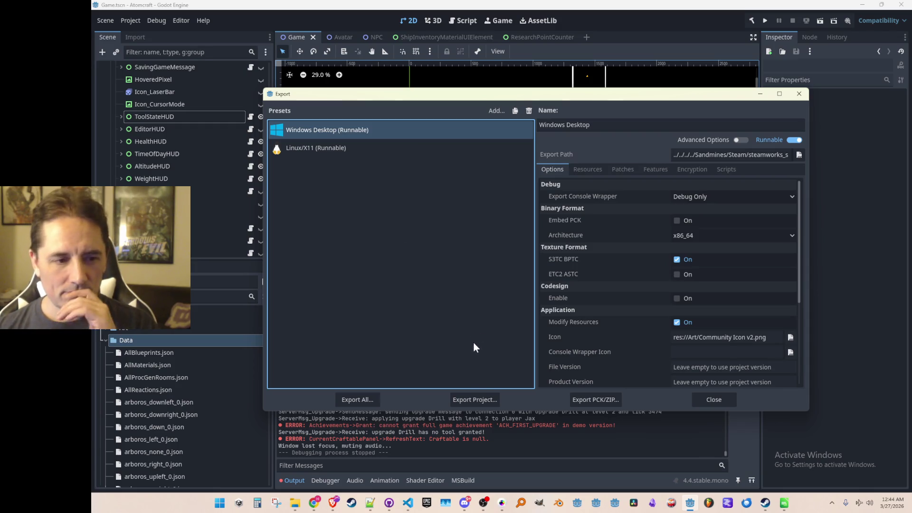
left_click(471, 398)
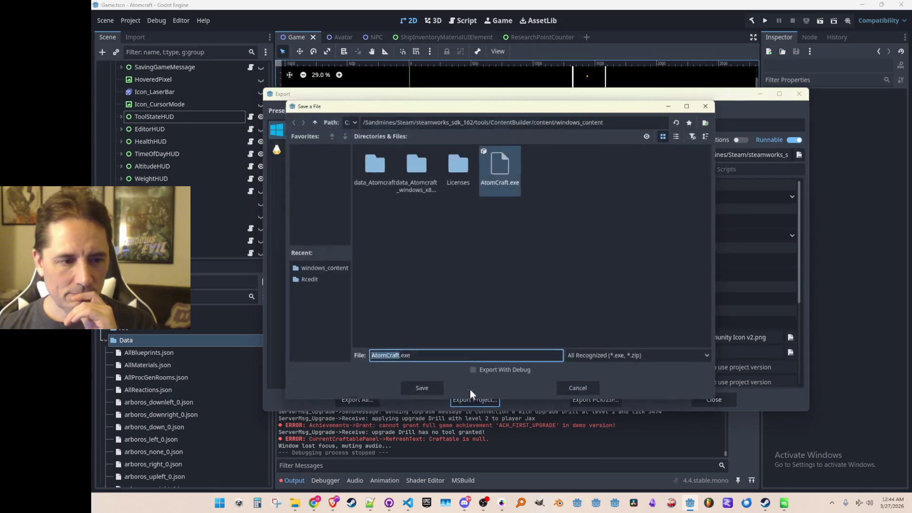
left_click(419, 395)
left_click(443, 271)
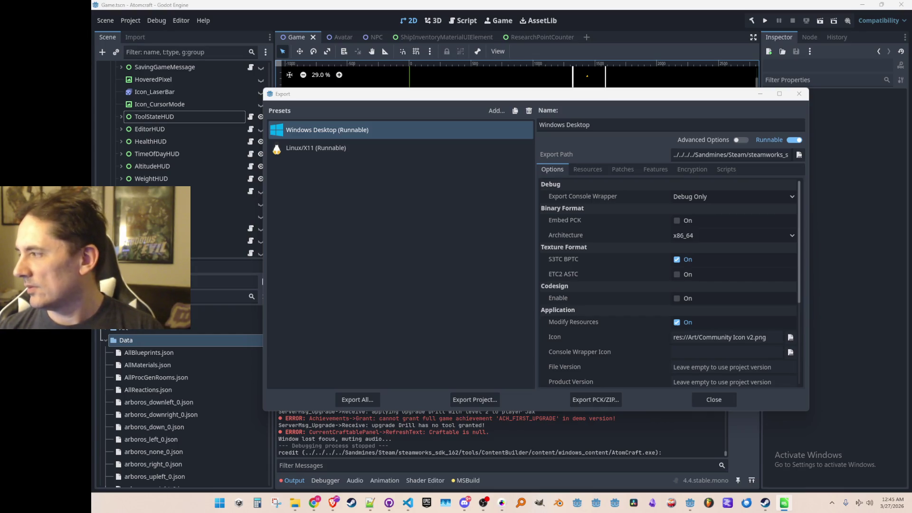
left_click(483, 400)
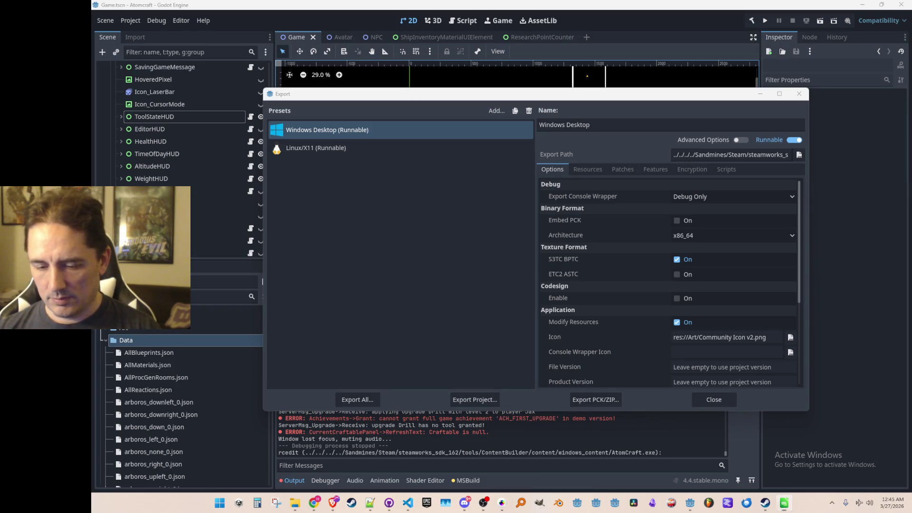
left_click(295, 502)
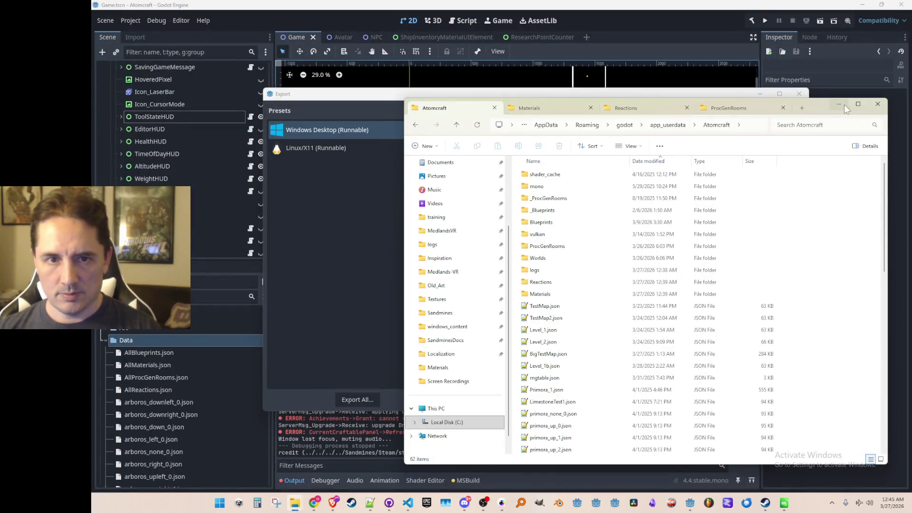
Minimise the Atomcraft folder window and close Godot's Export dialog
left_click(845, 108)
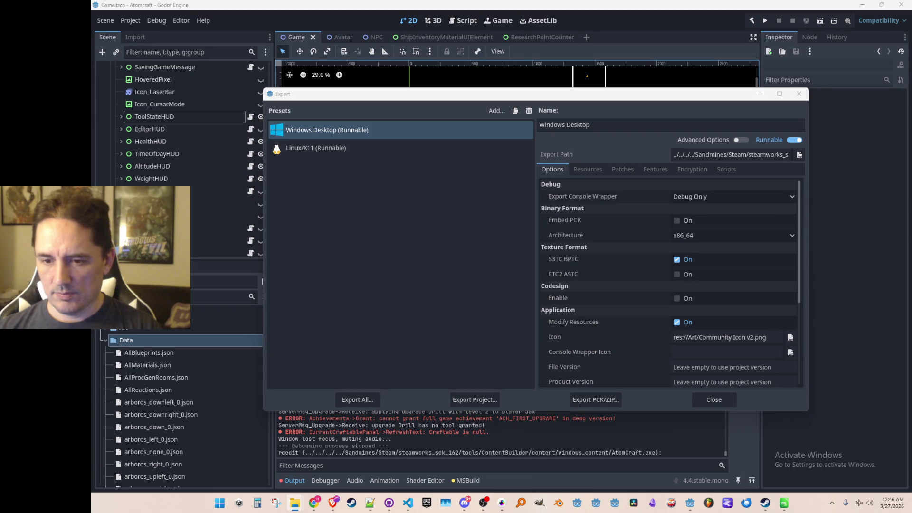
left_click(713, 400)
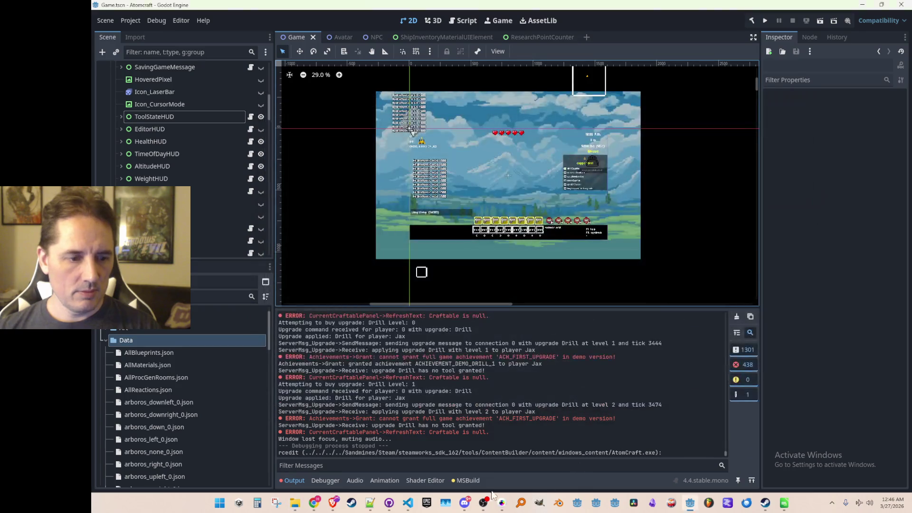
Change the game version in Consts.cs from ItchioDemo to ItchioBeta and save
left_click(408, 503)
double_click(562, 187)
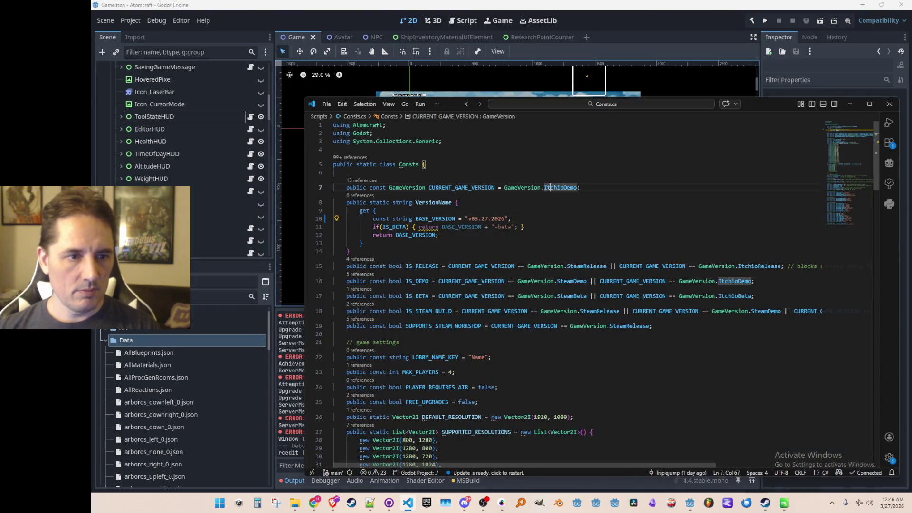
type("Itch")
key("Tab")
key("ctrl+s")
Re-export the Windows build over AtomCraft.exe, then close the export settings
left_click(722, 18)
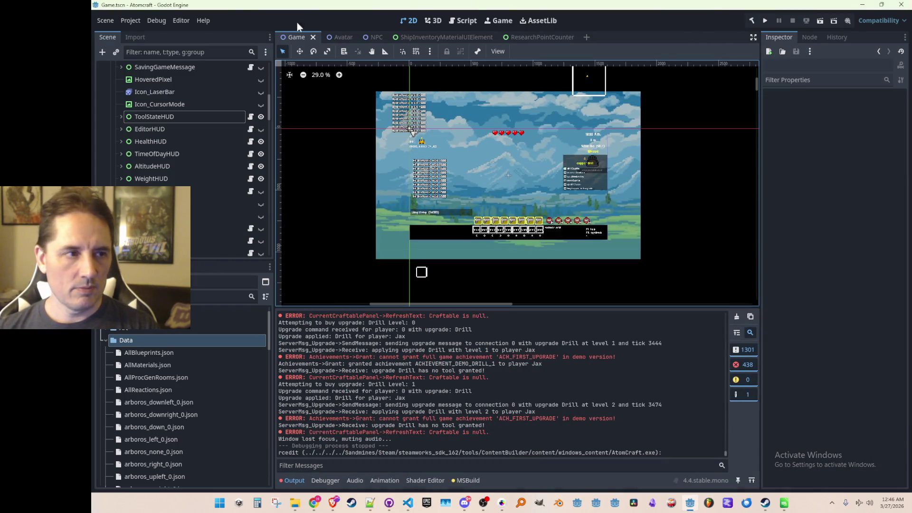
left_click(129, 25)
left_click(137, 65)
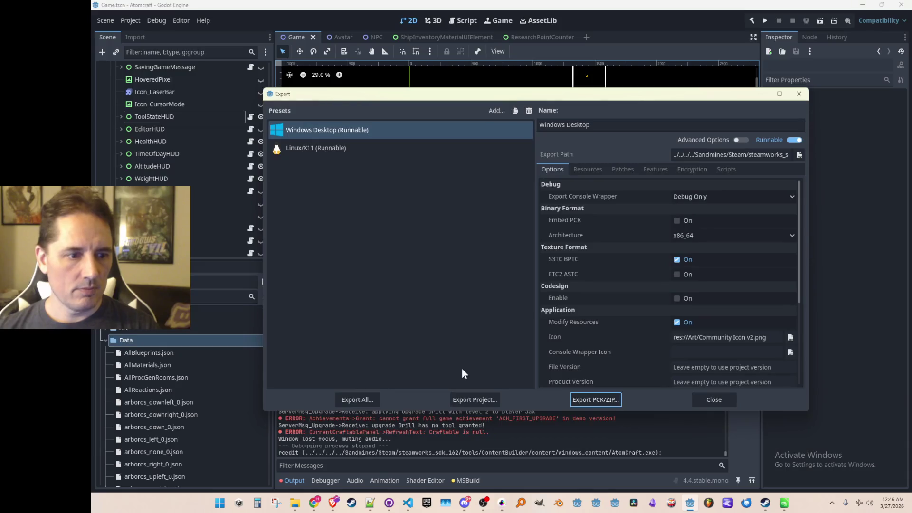
left_click(461, 399)
left_click(430, 386)
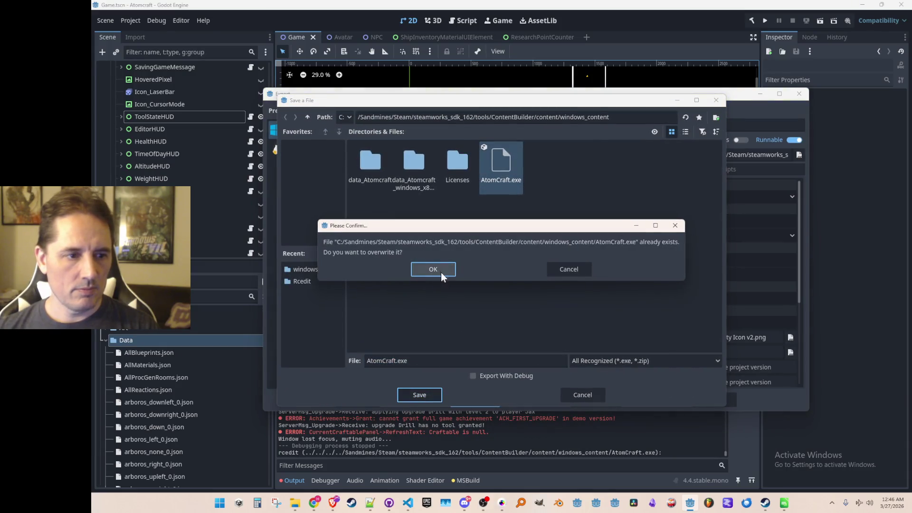
left_click(442, 275)
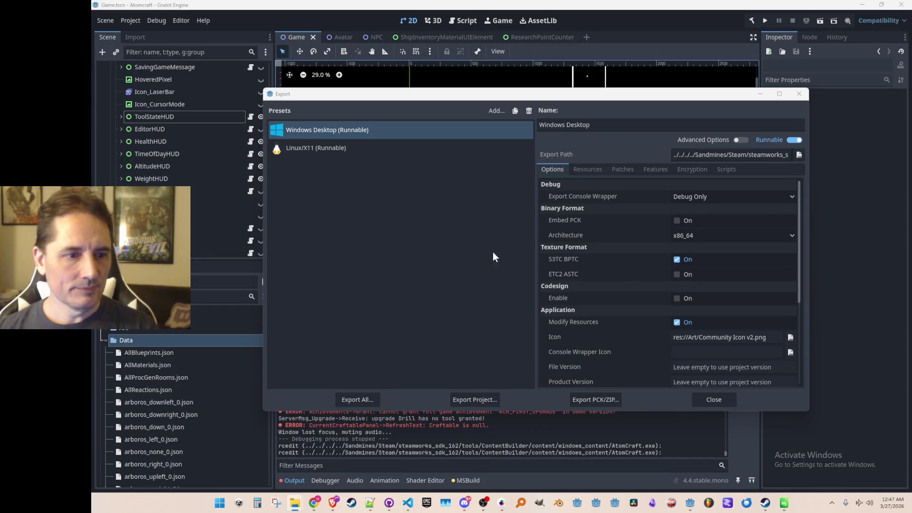
left_click(703, 398)
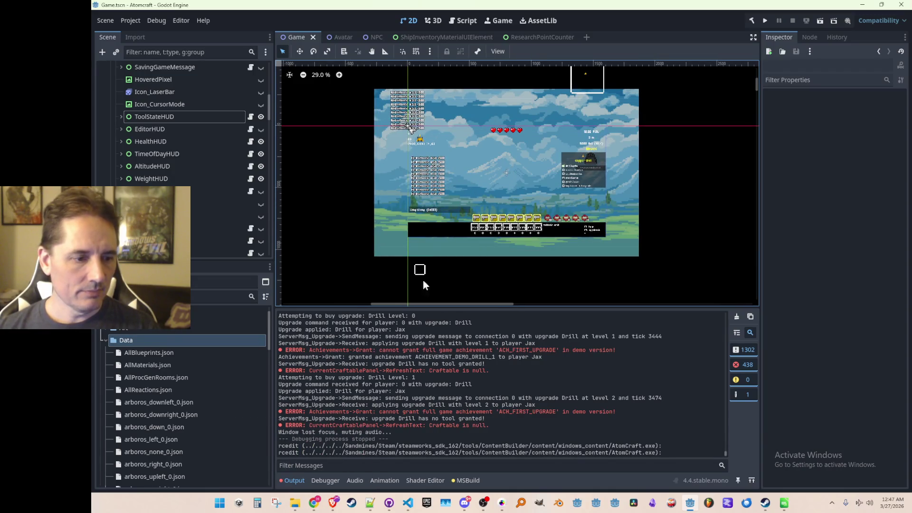
Set the game version in Consts.cs to SteamBeta, save, and delete line 7's trailing comment
left_click(408, 503)
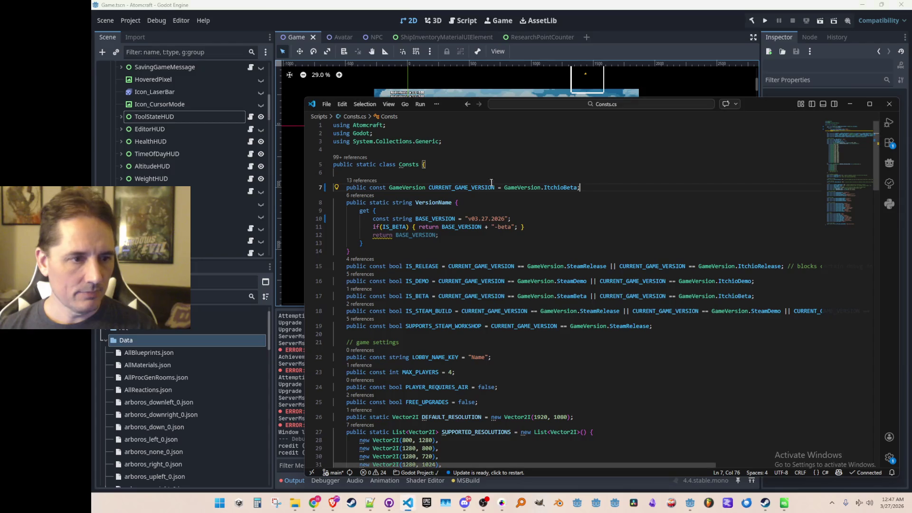
double_click(550, 188)
type("Stea")
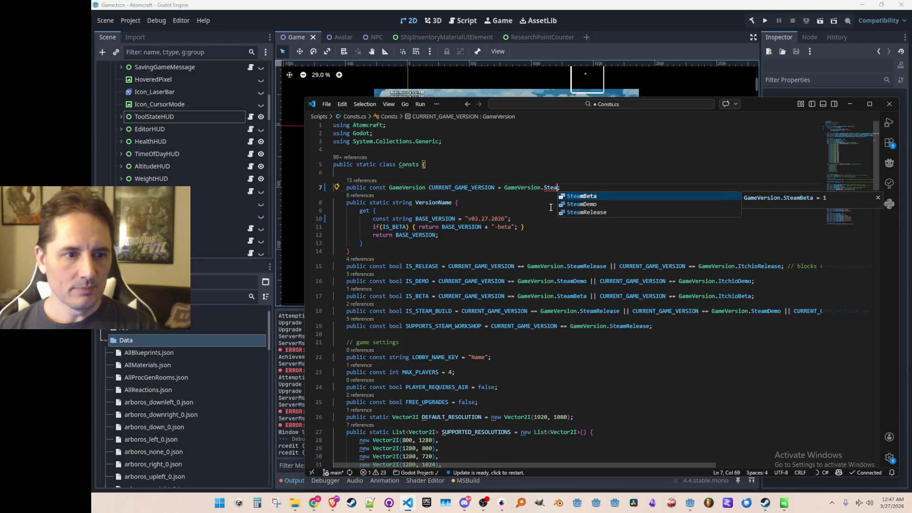
key("Down")
key("Up")
key("Return")
key("ctrl+s")
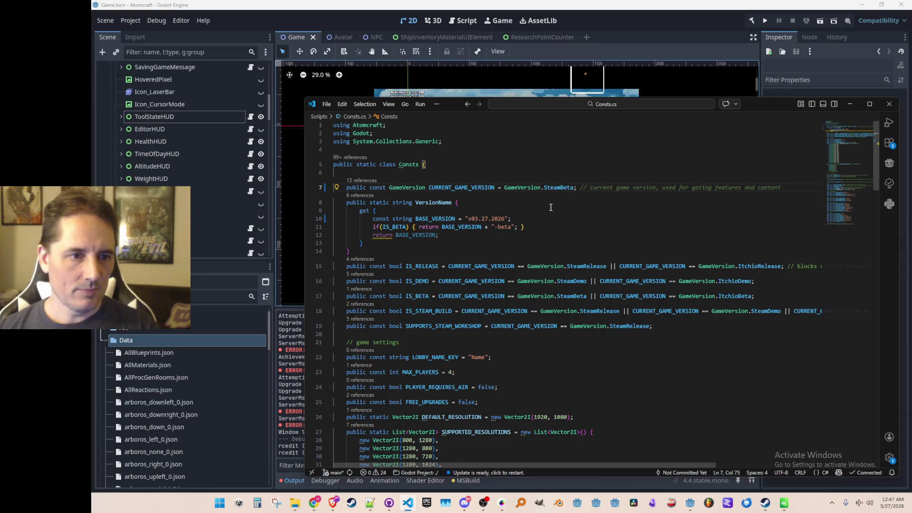
key("shift+End")
key("Delete")
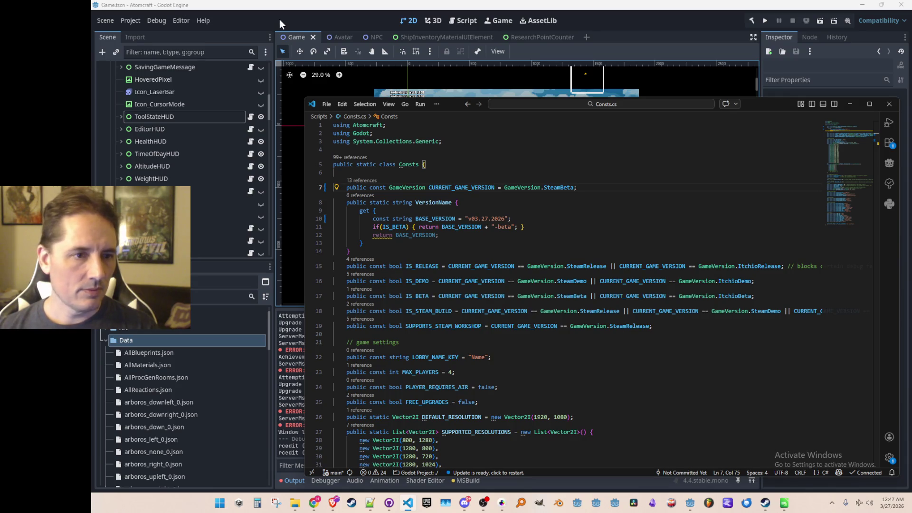
Export the Windows Desktop build as AtomCraft.exe, overwriting the existing executable
left_click(279, 19)
left_click(139, 19)
left_click(135, 67)
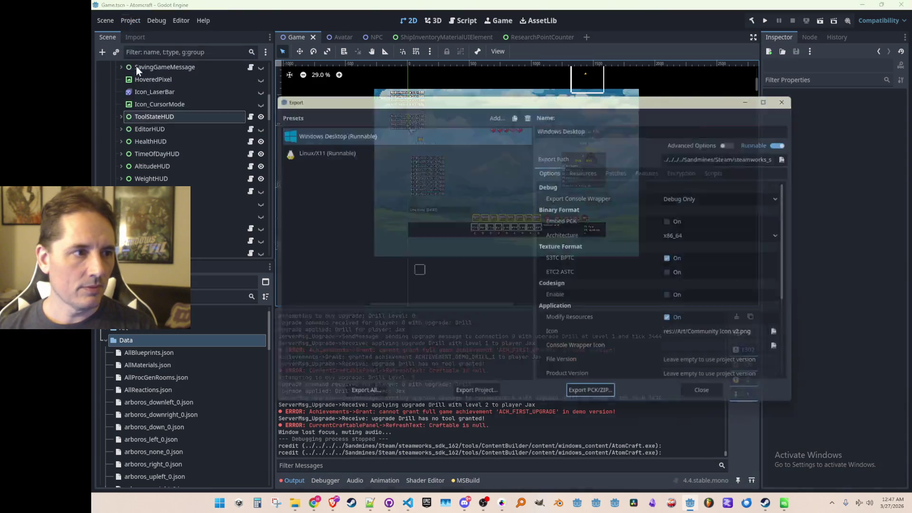
left_click(471, 402)
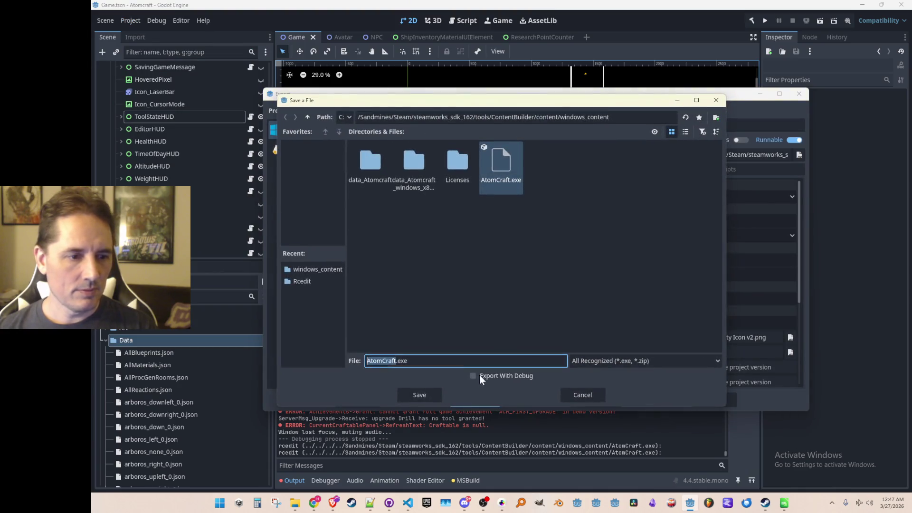
left_click(429, 395)
left_click(444, 269)
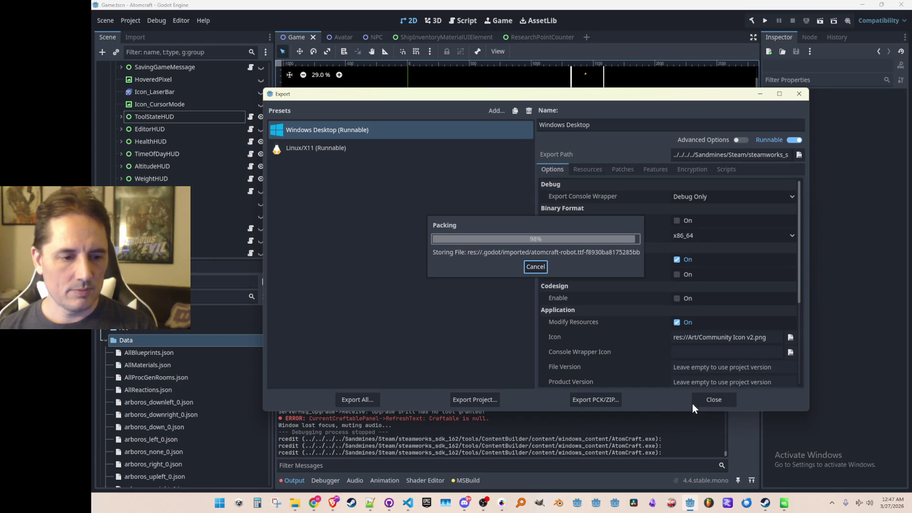
left_click(708, 398)
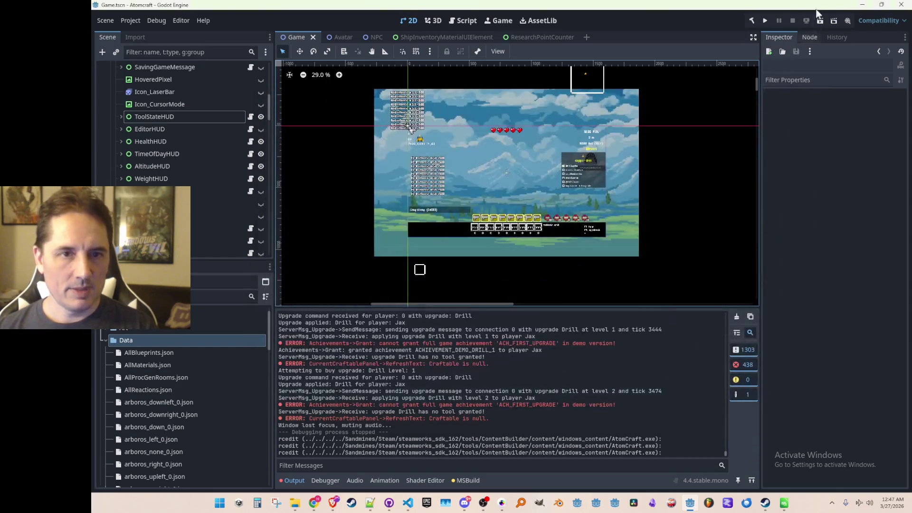
left_click(765, 21)
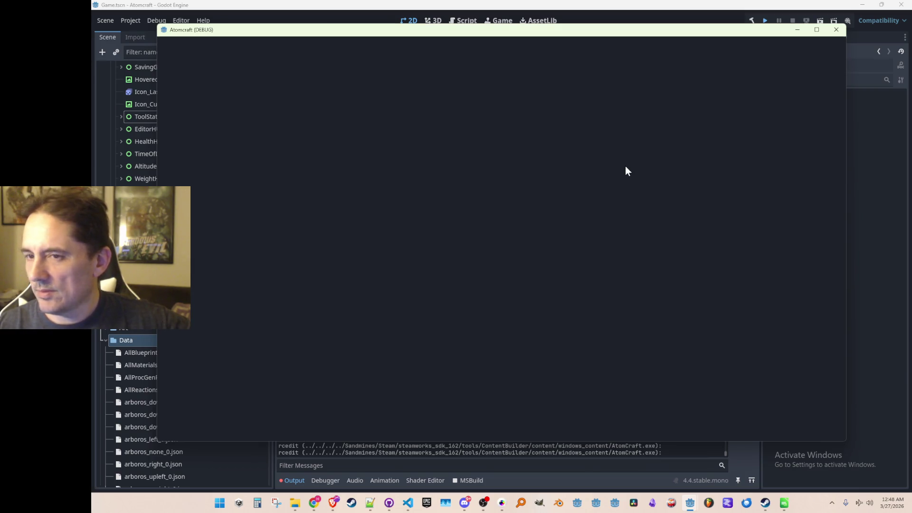
Test-run Atomcraft to confirm the Steam client connects, then close the debug window
left_click(836, 29)
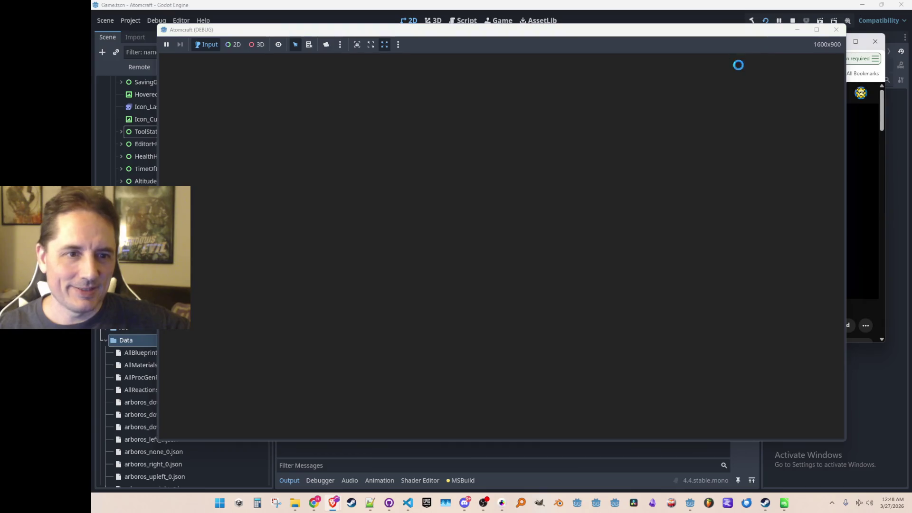
left_click(881, 101)
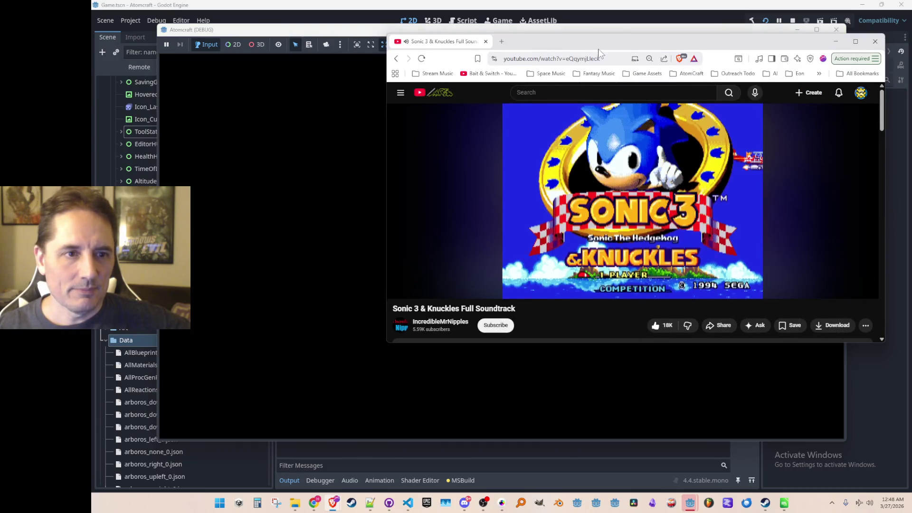
mouse_move(440, 49)
left_mouse_down()
mouse_move(658, 74)
mouse_move(371, 45)
mouse_move(399, 45)
left_mouse_up()
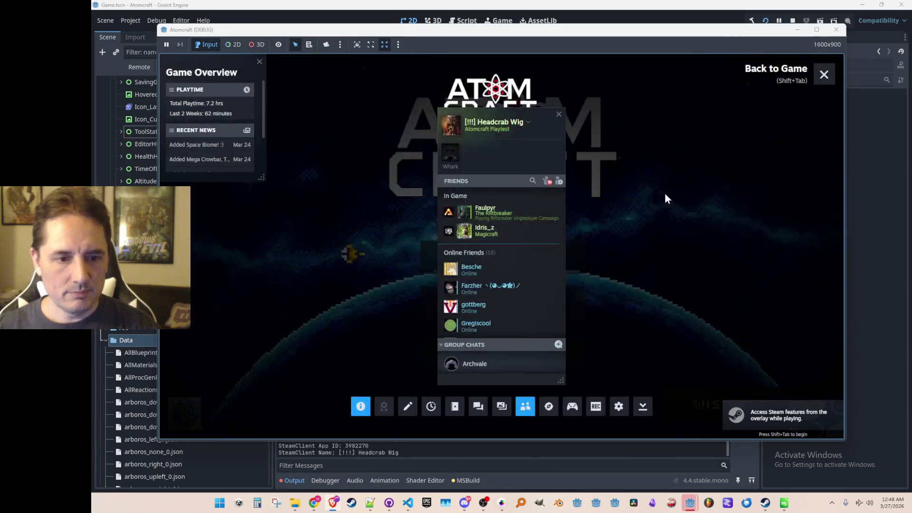
left_click(793, 21)
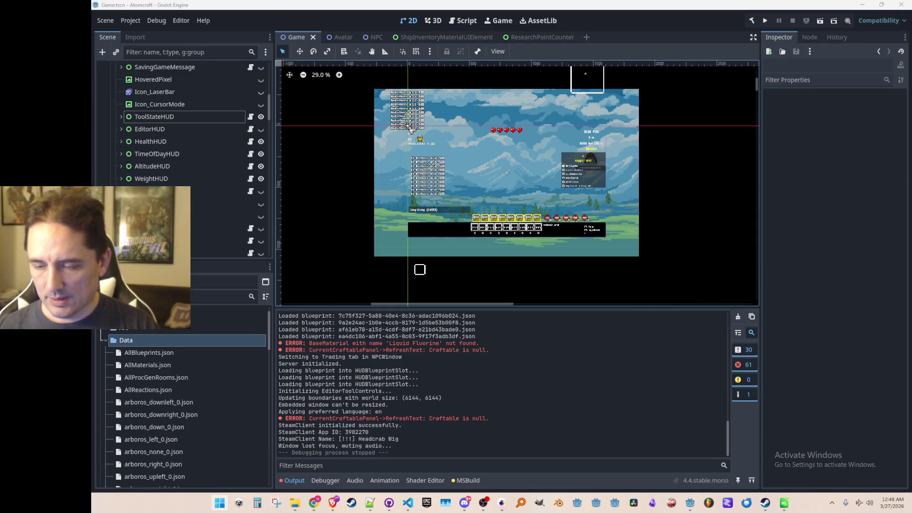
key("ctrl+alt+t")
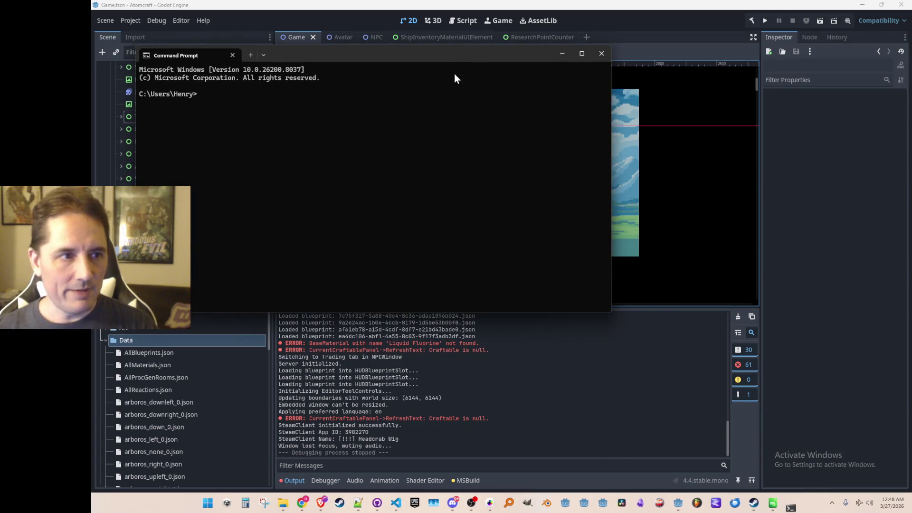
key("alt+Tab")
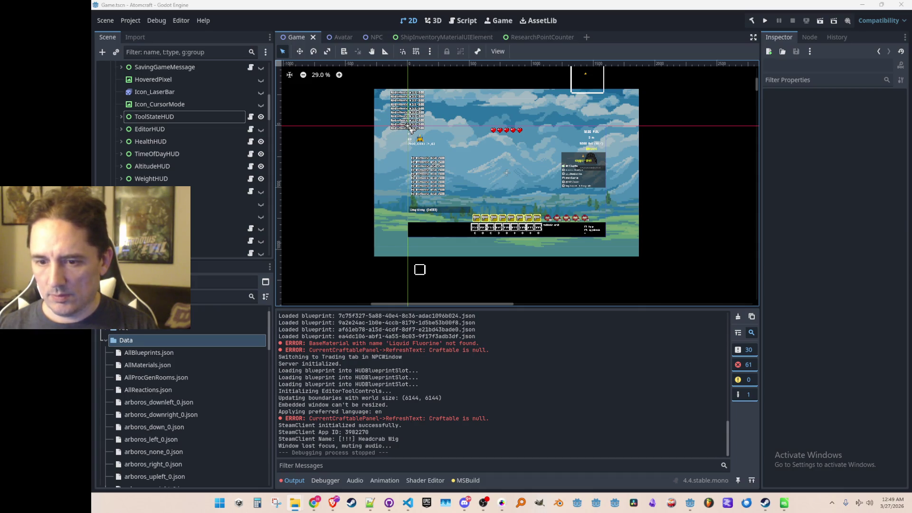
mouse_move(373, 69)
left_mouse_down()
mouse_move(352, 65)
mouse_move(911, 73)
left_mouse_up()
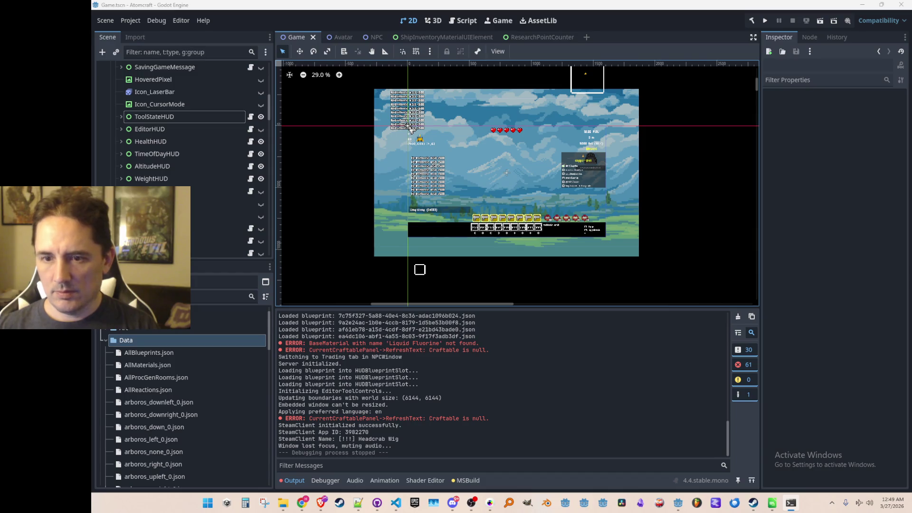
Drag the SteamCMD console back into view over the Godot editor
mouse_move(911, 114)
left_mouse_down()
mouse_move(584, 132)
mouse_move(604, 124)
left_mouse_up()
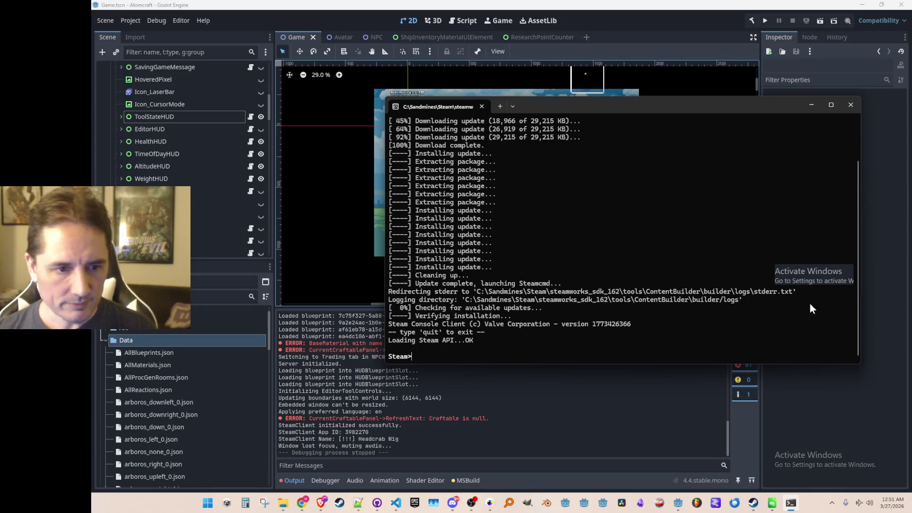
Run run_app_build ../scripts/app_build_3982270.vdf at the Steam> prompt, then hide the console
type("run_app_build ../scripts/")
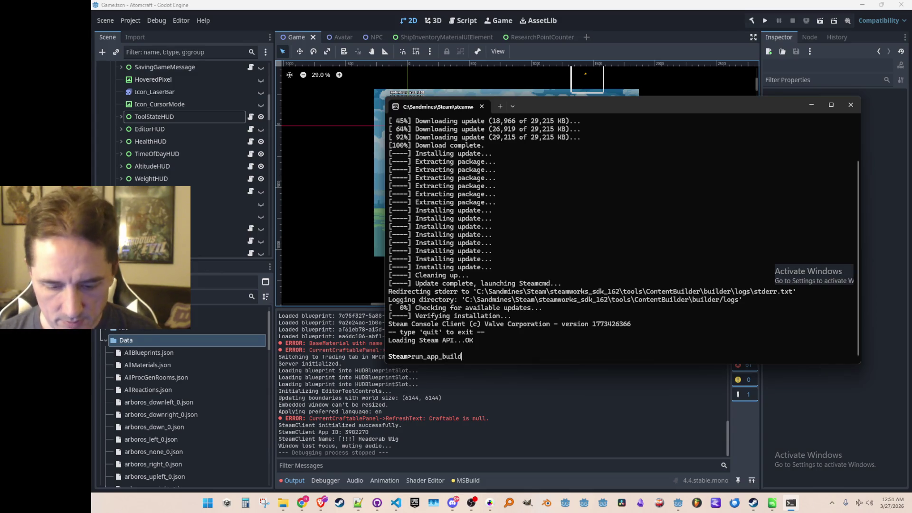
type("app_build_")
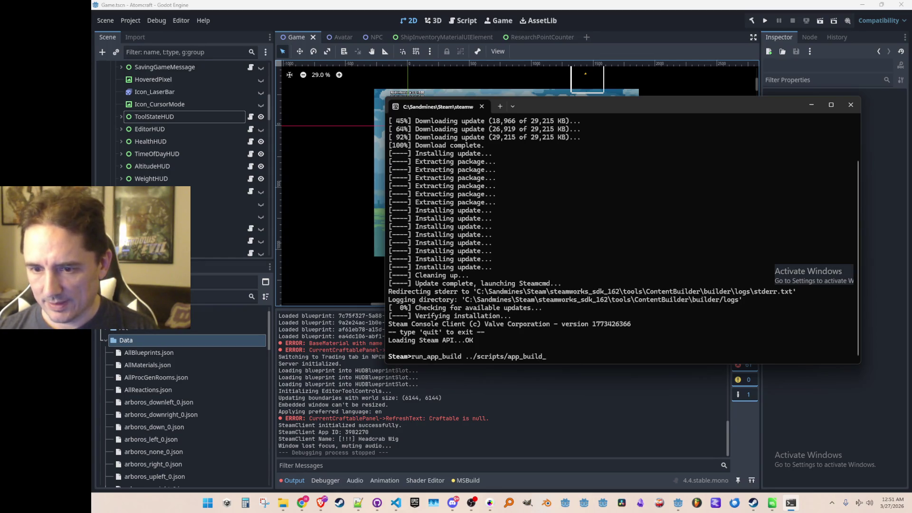
key("super+e")
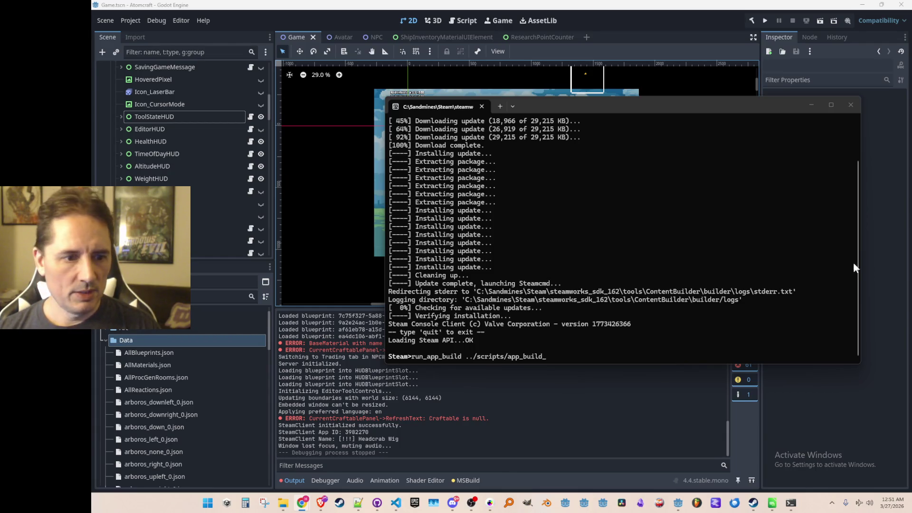
left_click(397, 505)
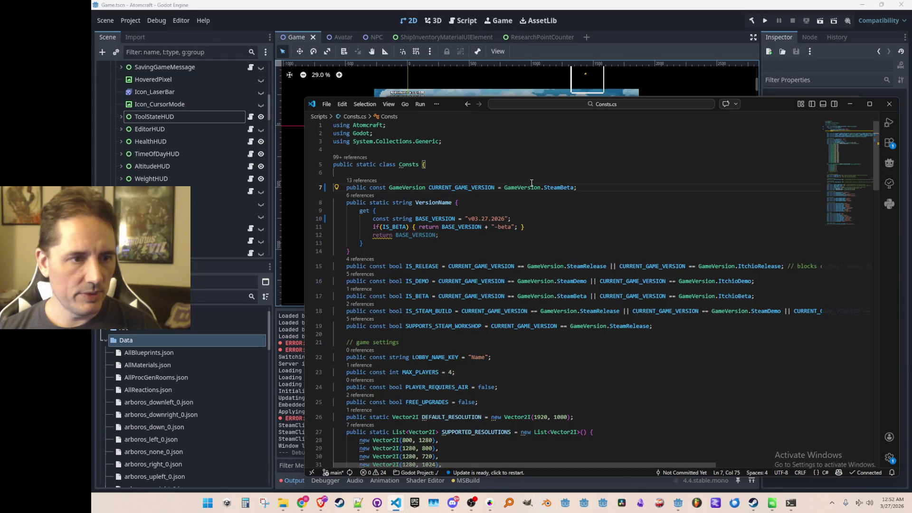
left_click(846, 106)
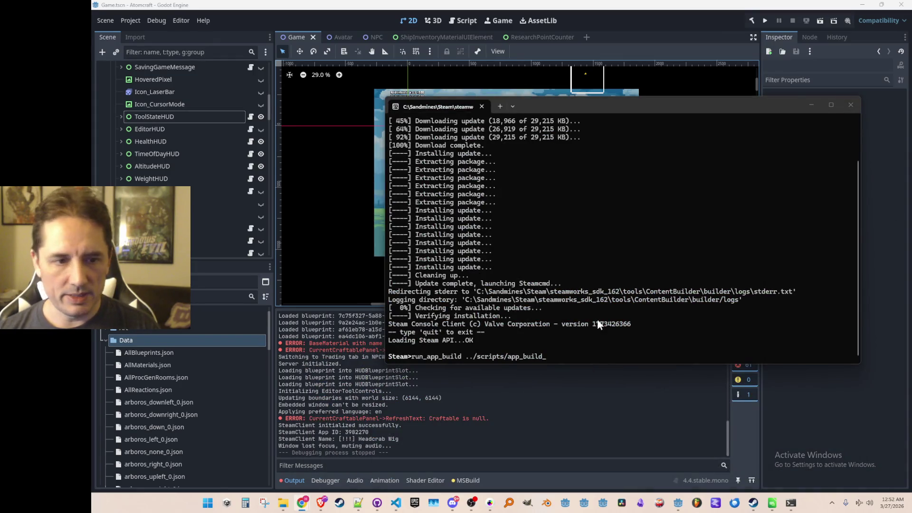
type("3982270.v")
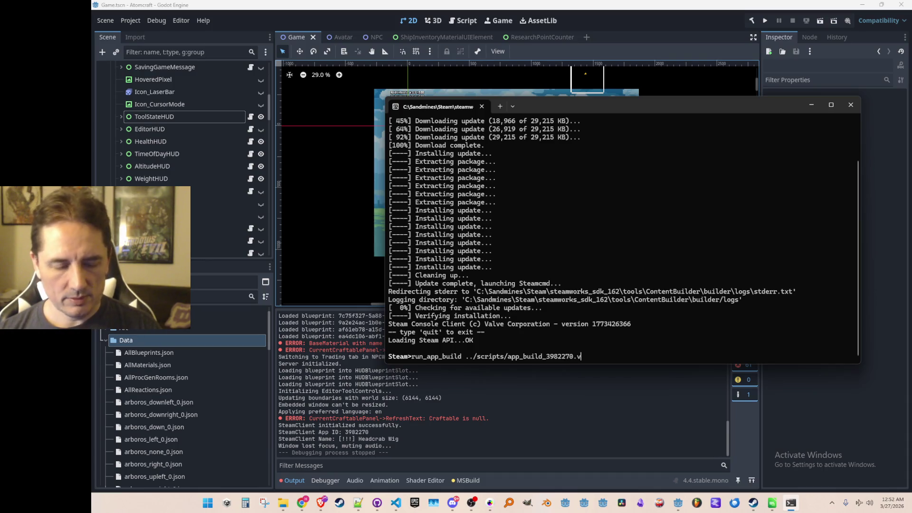
type("df")
key("Return")
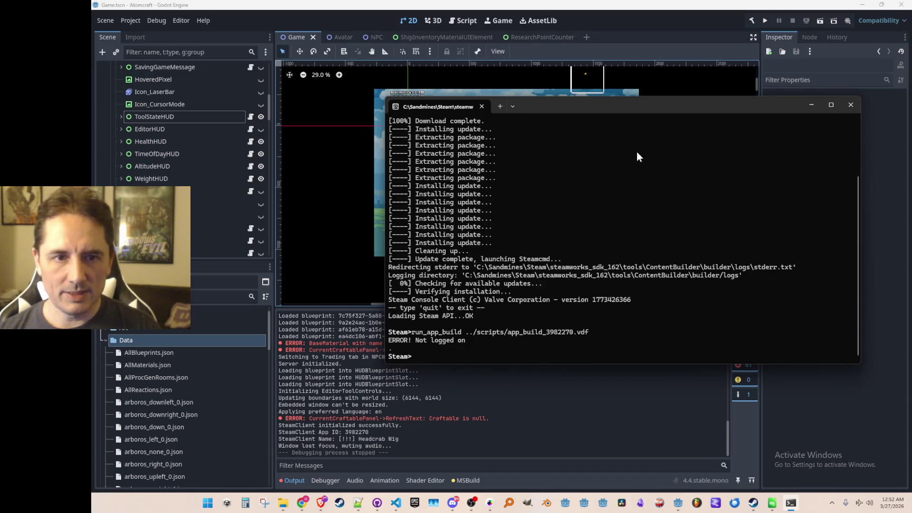
key("alt+Tab")
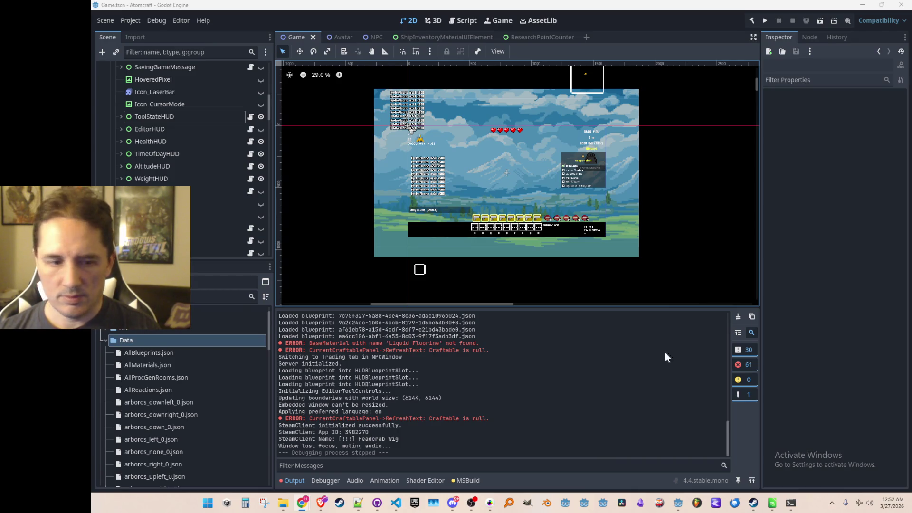
Change the game version constant in Consts.cs to SteamRelease
left_click(397, 505)
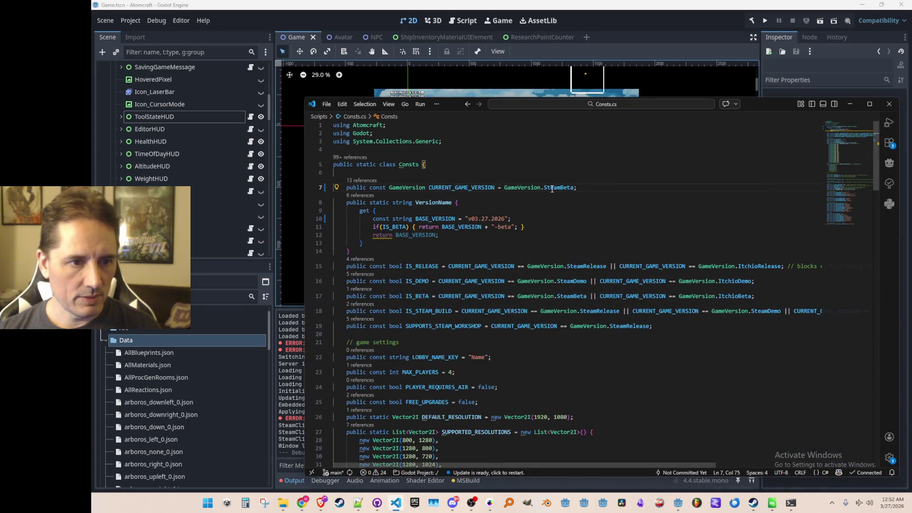
type("Stea")
key("Down")
key("Down")
key("Return")
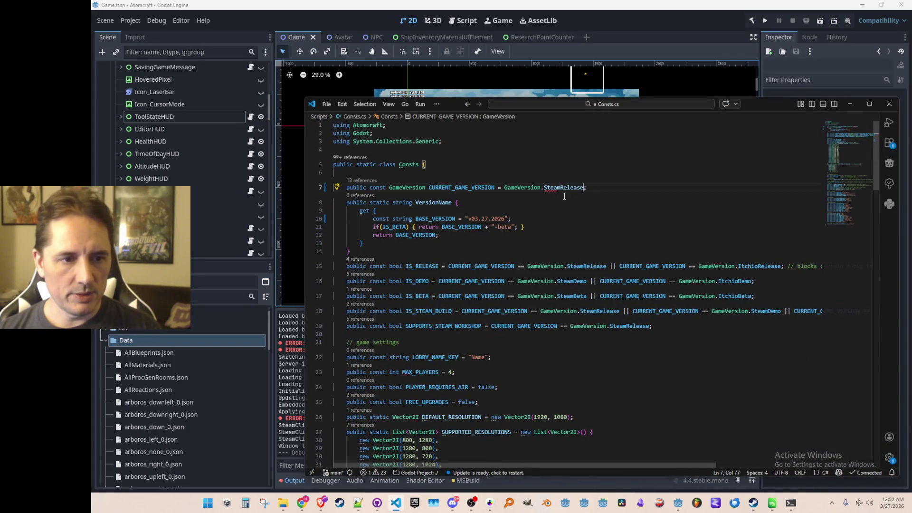
Re-export the Windows Desktop build over AtomCraft.exe
left_click(273, 16)
left_click(135, 19)
left_click(141, 68)
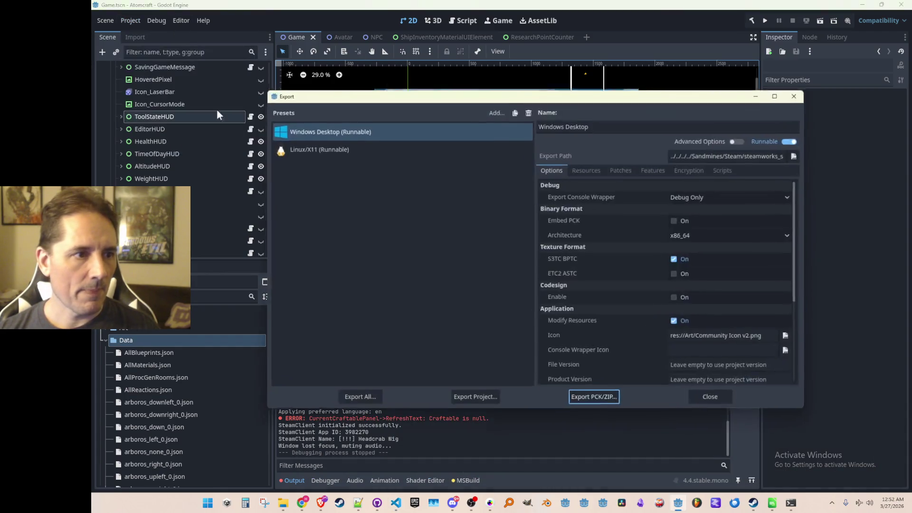
left_click(472, 396)
left_click(427, 395)
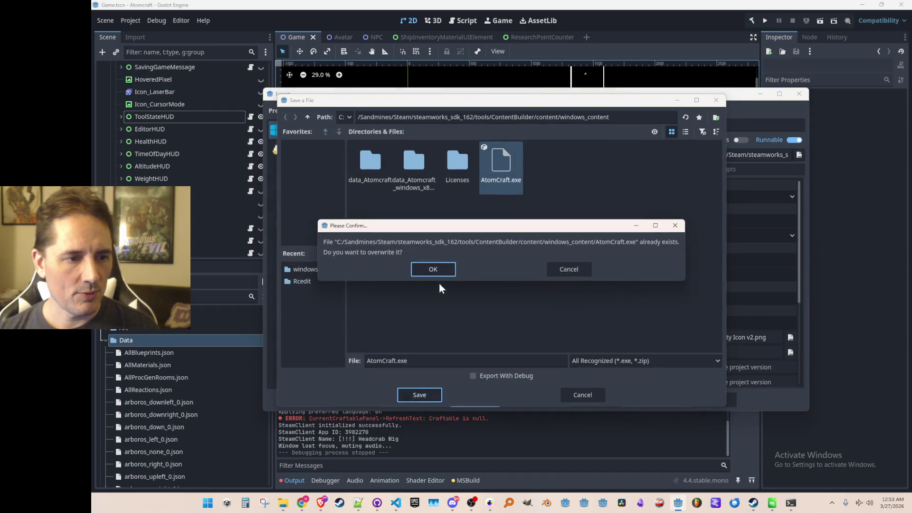
left_click(438, 268)
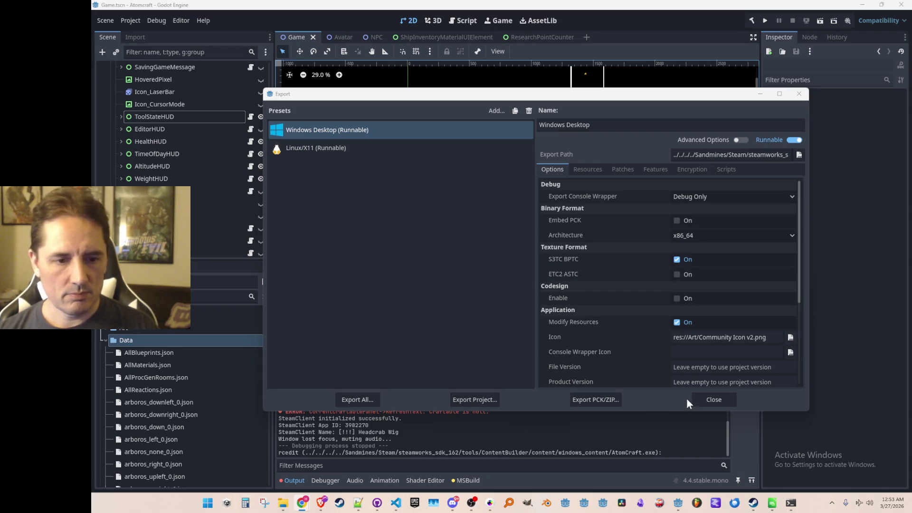
left_click(711, 400)
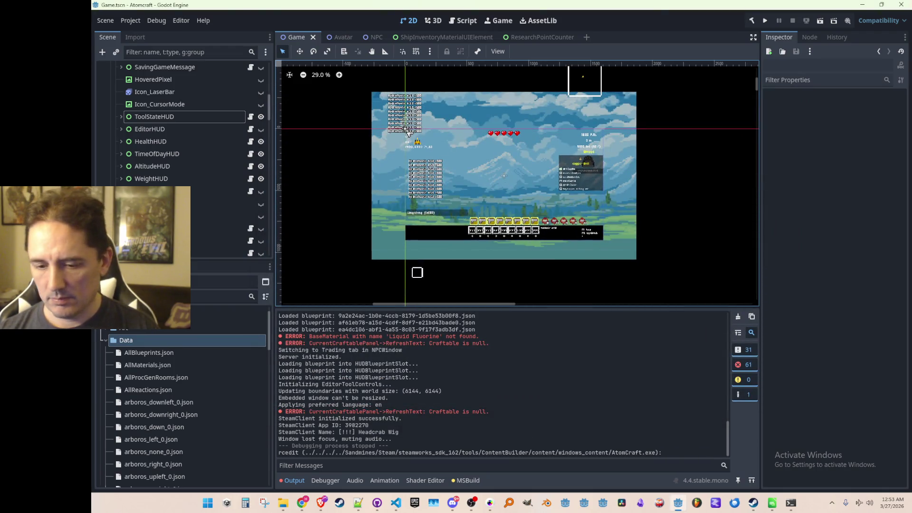
left_click(791, 503)
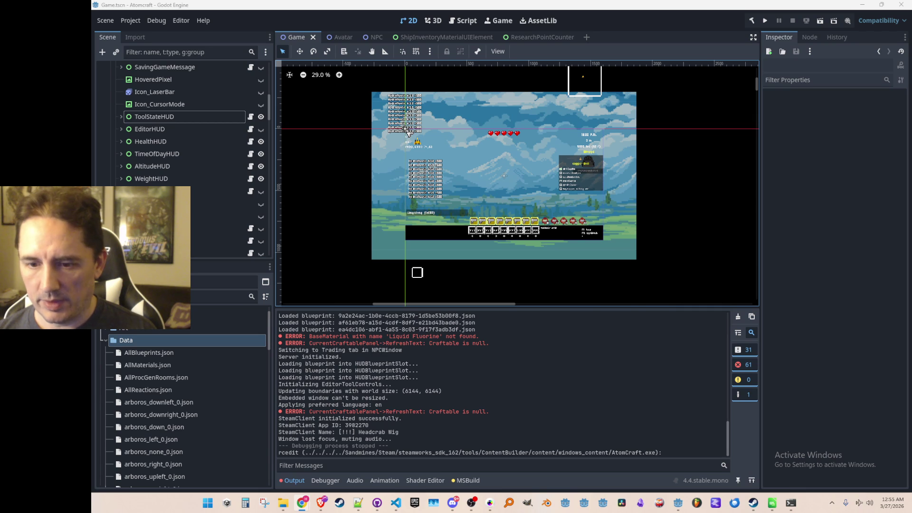
Replace SteamRelease with GameVersion.SteamDemo on line 7 of Consts.cs
left_click(396, 502)
double_click(564, 187)
type("S")
key("Down")
key("Return")
left_click(316, 26)
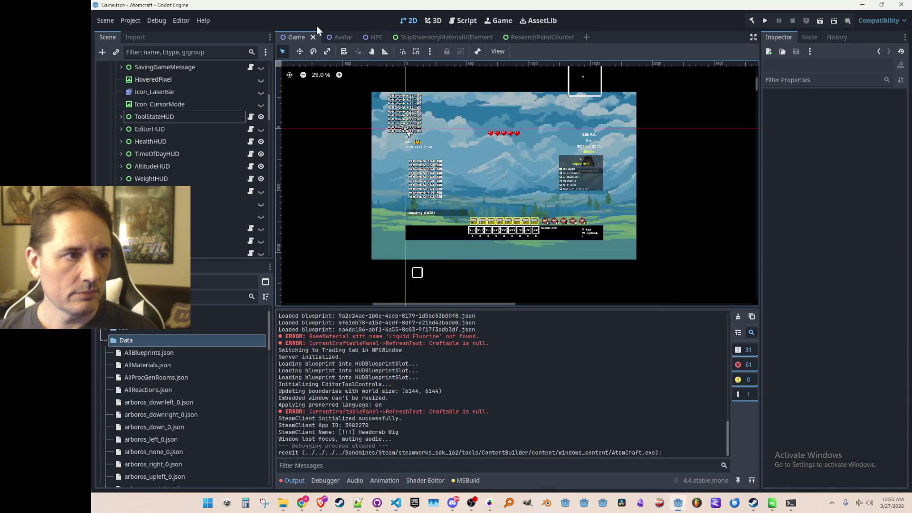
left_click(137, 21)
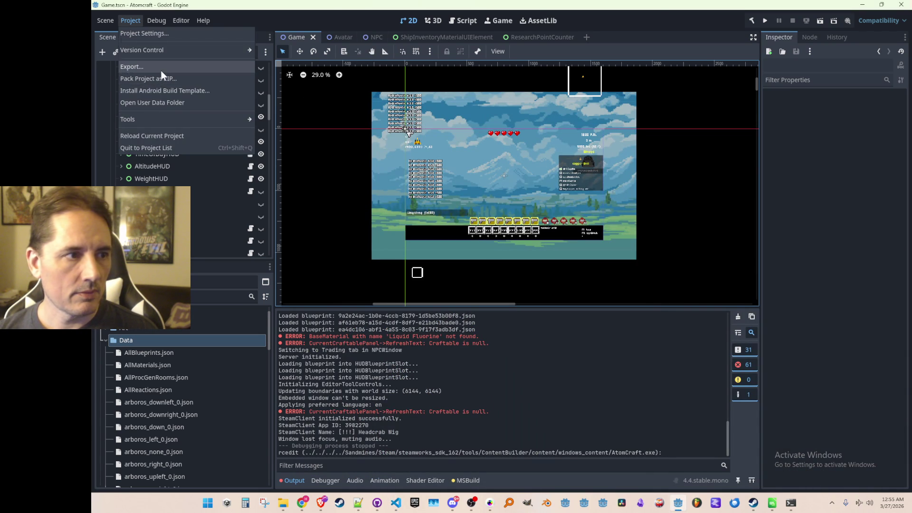
Export the Windows Desktop build, overwriting AtomCraft.exe
left_click(161, 69)
left_click(483, 399)
left_click(418, 394)
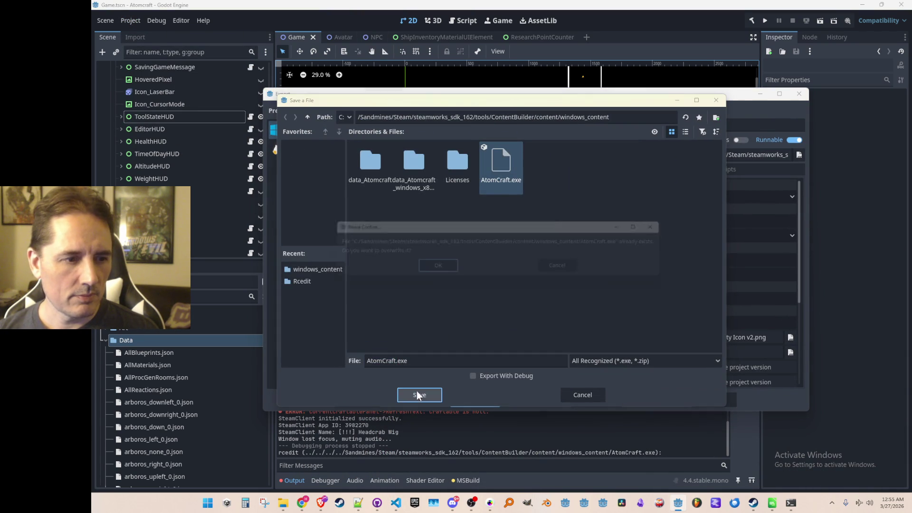
left_click(451, 274)
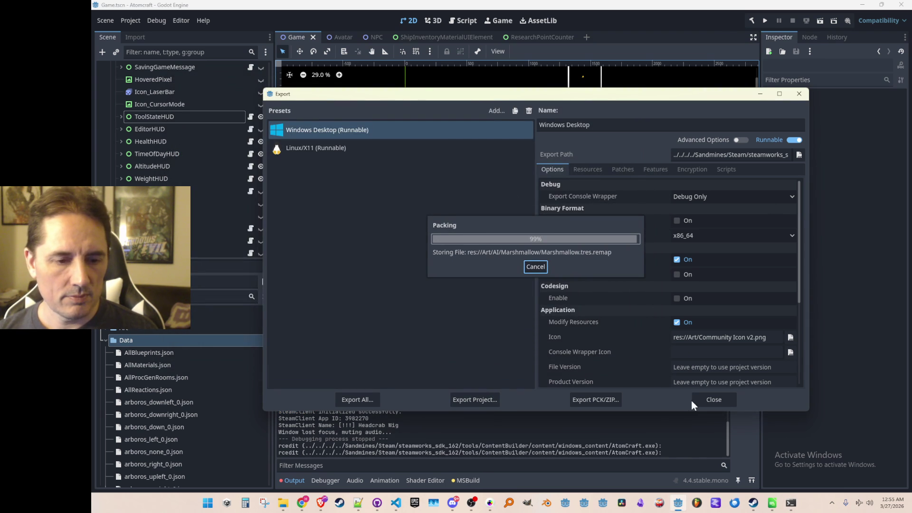
left_click(712, 399)
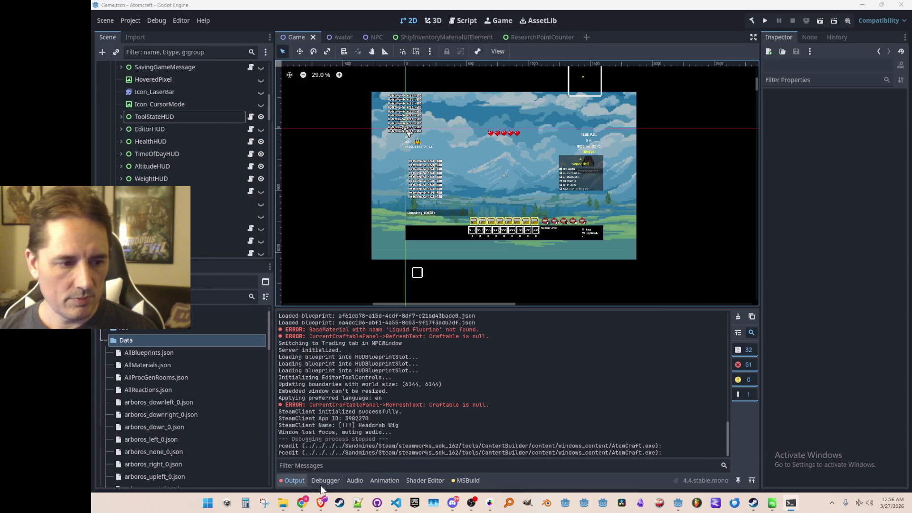
Export the Windows Desktop build over AtomCraft.exe a second time, then bring the Steam terminal forward
left_click(397, 504)
left_click(397, 503)
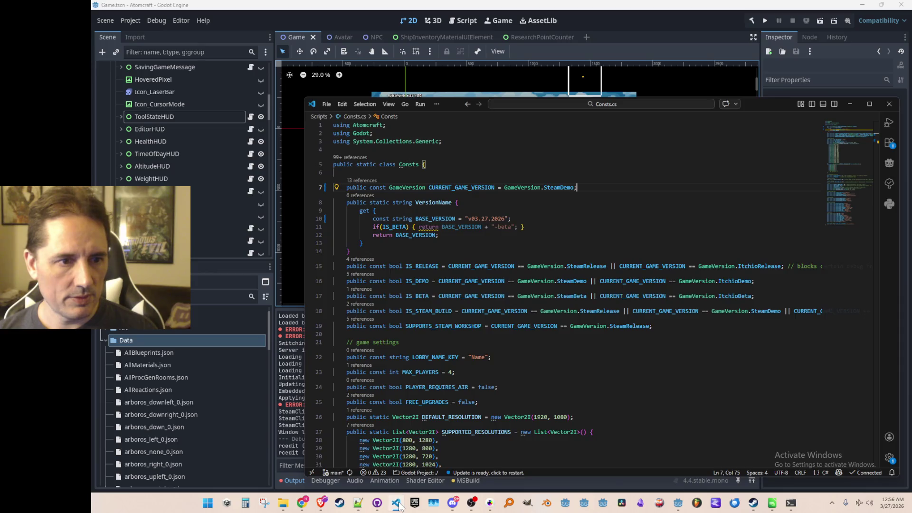
left_click(135, 21)
left_click(135, 67)
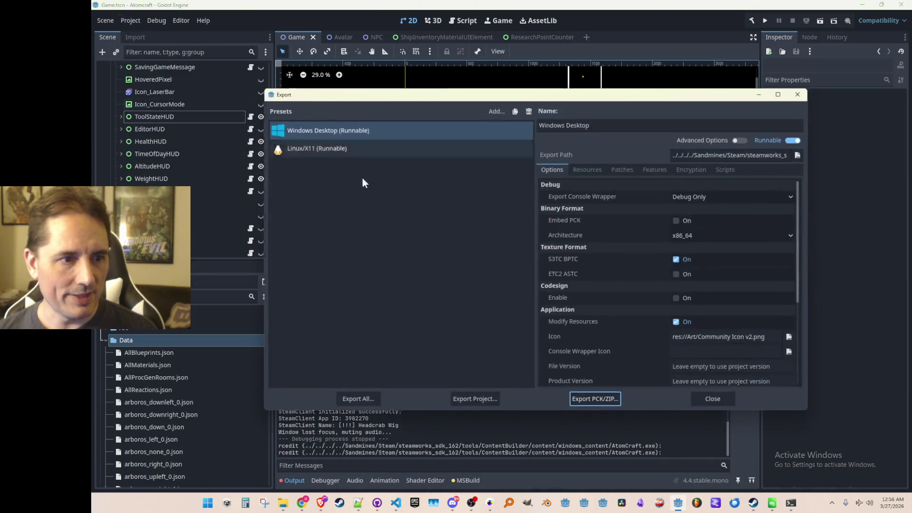
left_click(482, 398)
left_click(434, 395)
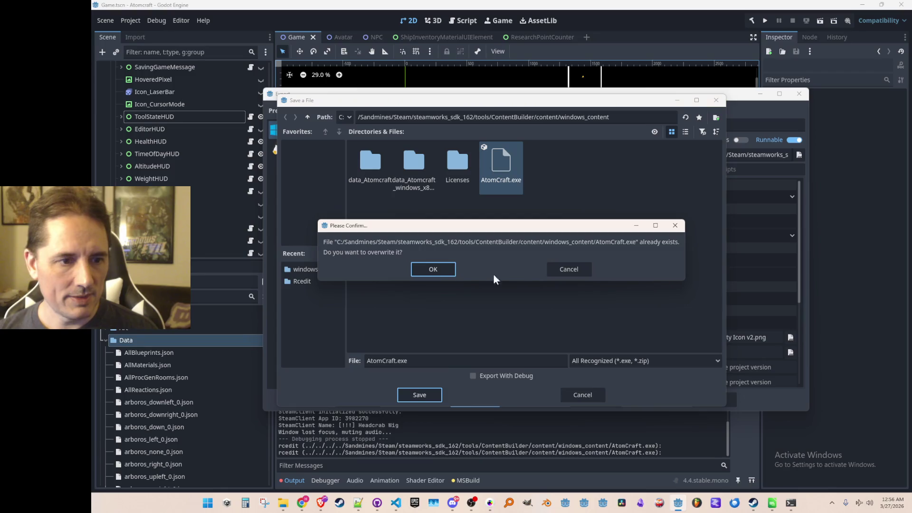
left_click(433, 270)
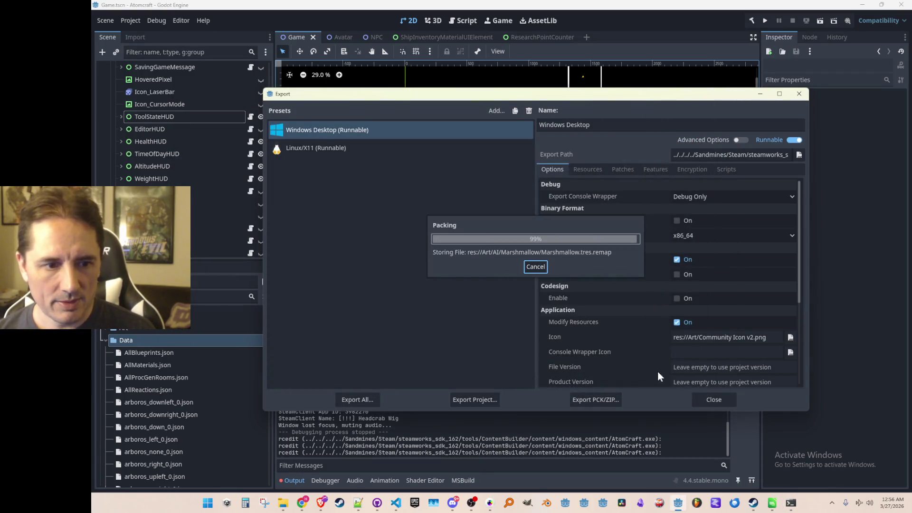
left_click(707, 401)
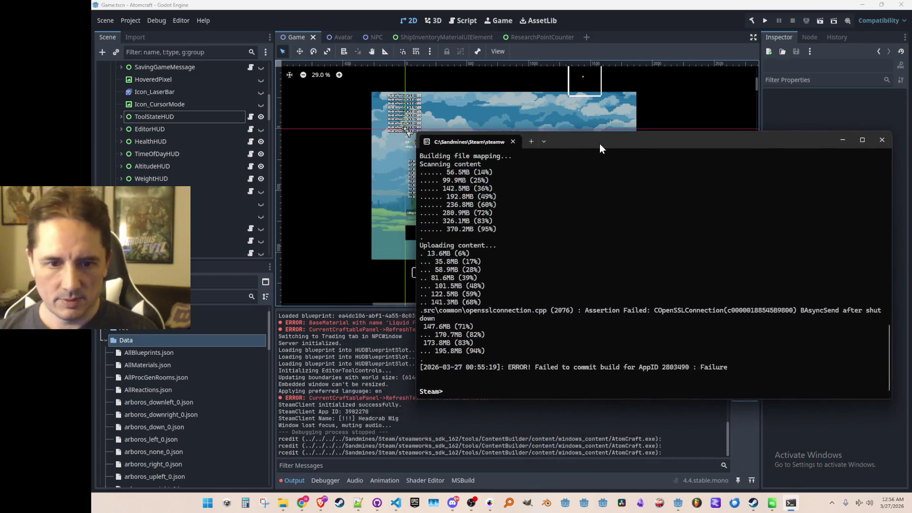
left_click_drag(600, 144, 590, 152)
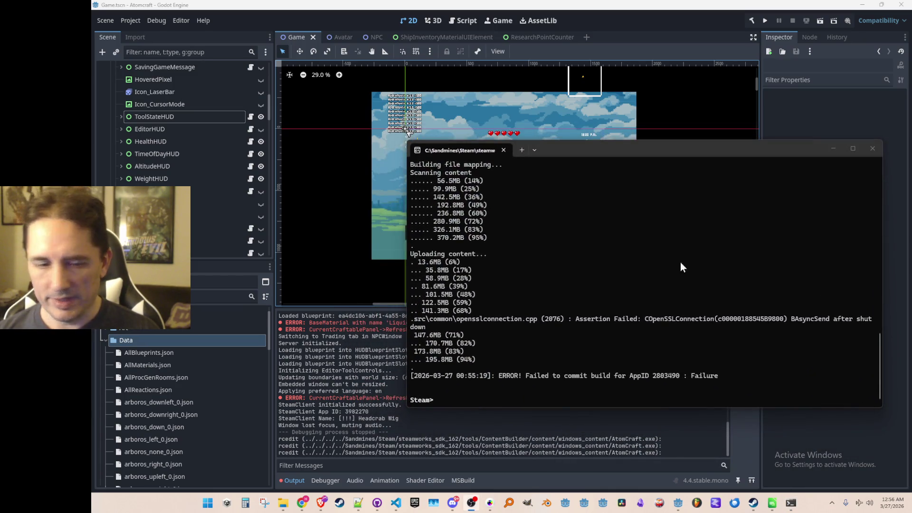
Rerun run_app_build with ../scripts/app_build_3649520.vdf for AppID 3649520
left_click(660, 284)
key("Up")
key("BackSpace")
key("BackSpace")
key("BackSpace")
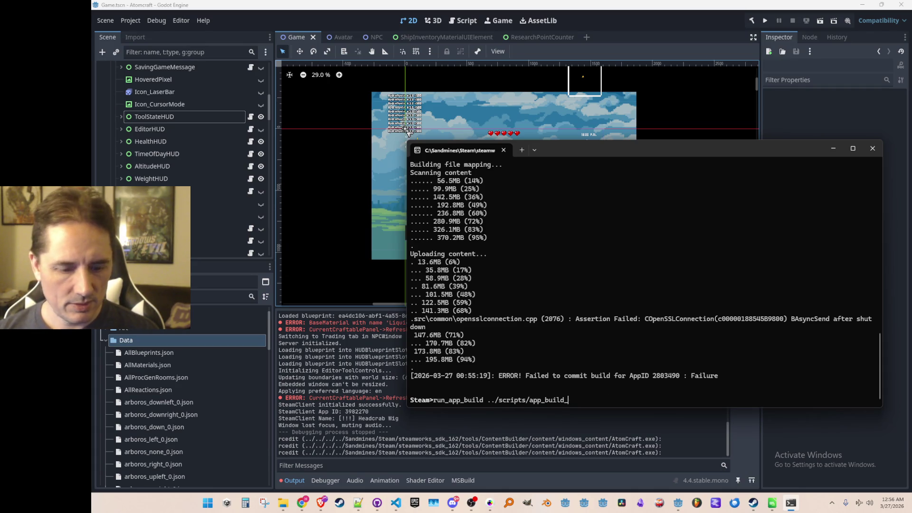
type("3649520.vdf")
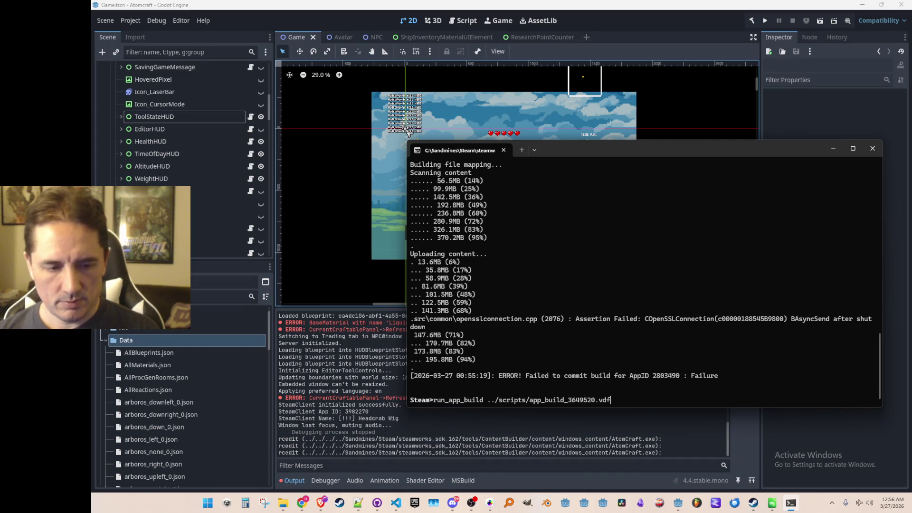
key("Return")
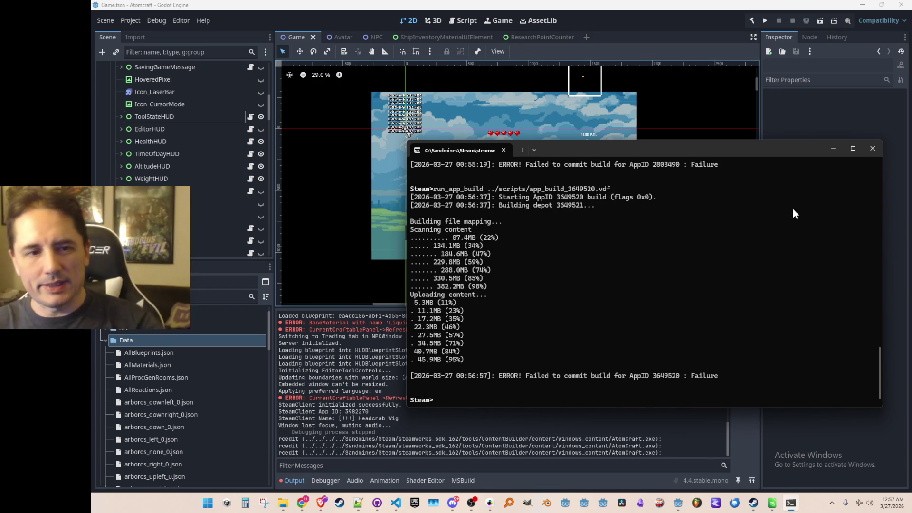
Minimise the terminal and bring forward the Steamworks page showing Build 22529665 live
left_click(833, 149)
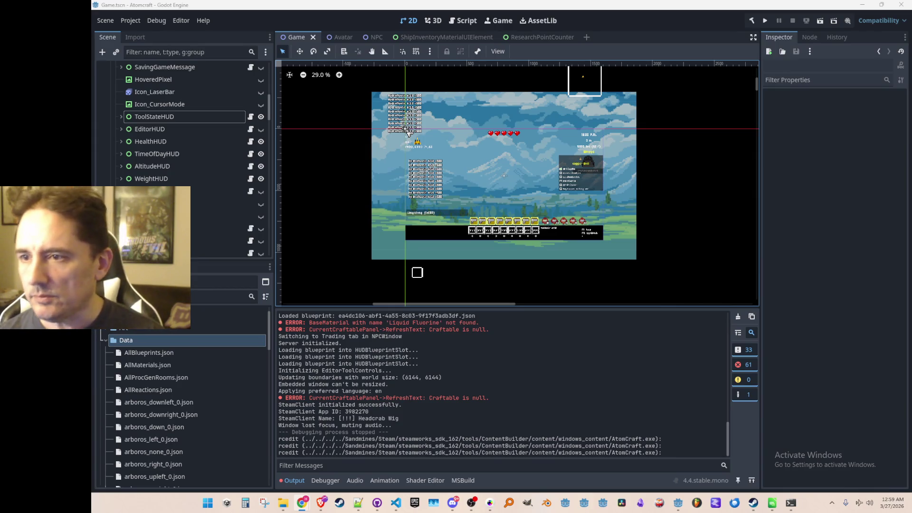
mouse_move(911, 228)
left_mouse_down()
mouse_move(642, 227)
mouse_move(621, 59)
mouse_move(639, 43)
left_mouse_up()
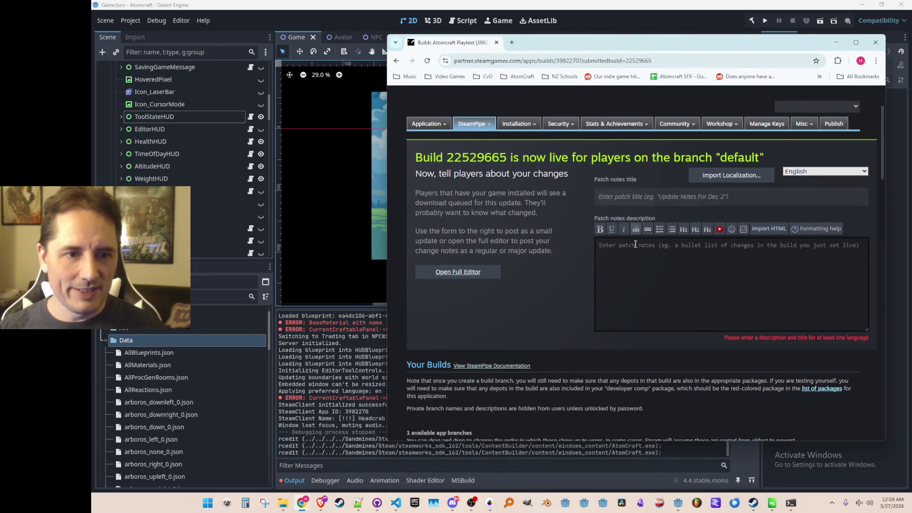
Enlarge the description box and type a draft patch notes title ending 'more ores and elements'
mouse_move(864, 330)
left_mouse_down()
mouse_move(866, 411)
mouse_move(866, 400)
left_mouse_up()
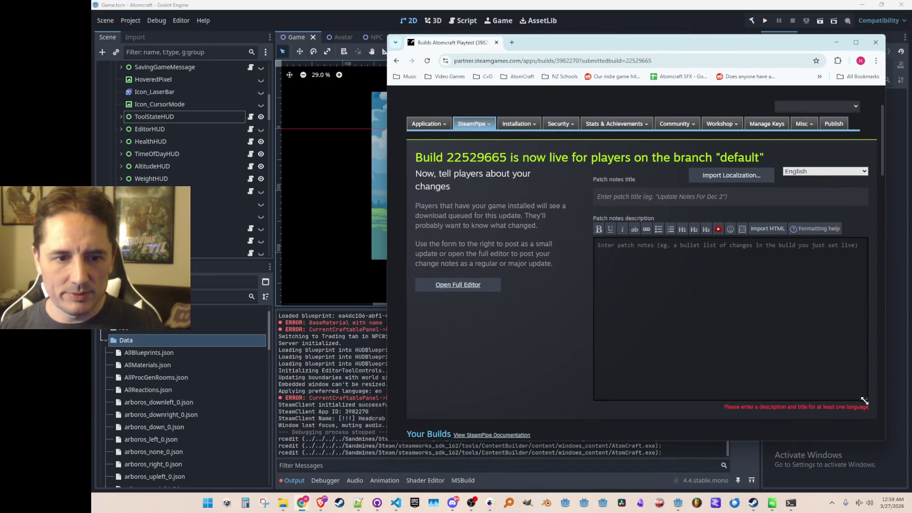
left_click(701, 198)
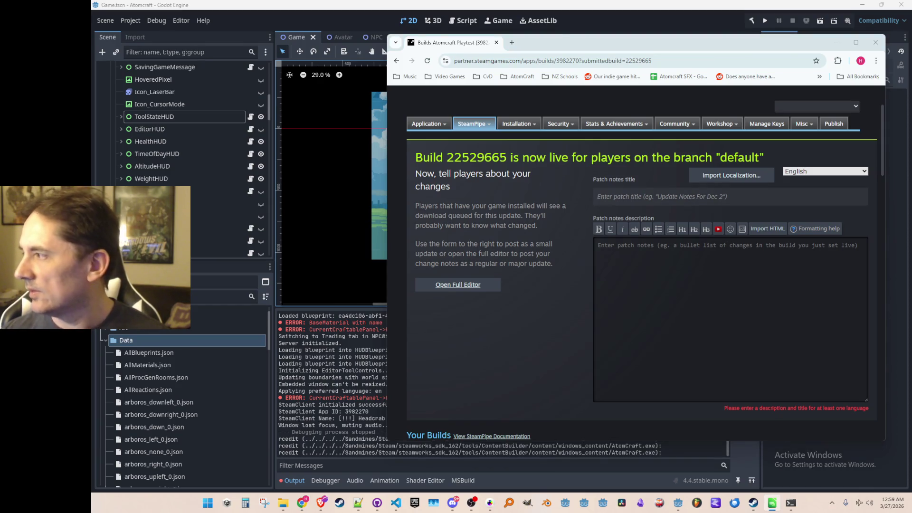
left_click(704, 274)
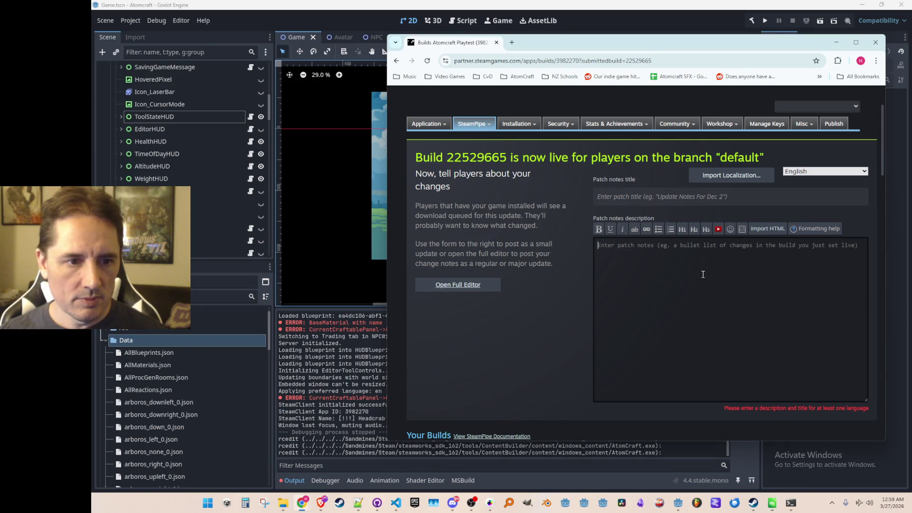
left_click(670, 199)
type("Added Laser Width, Flashlight")
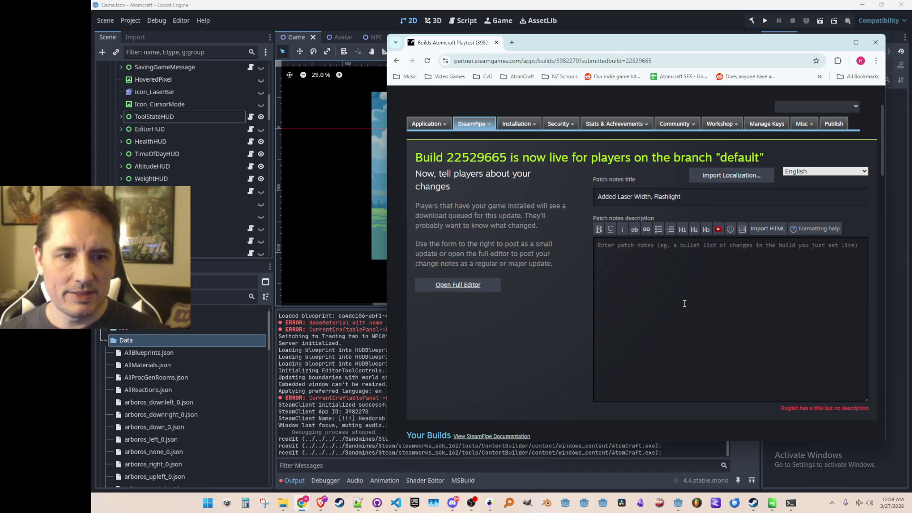
type(" Level ")
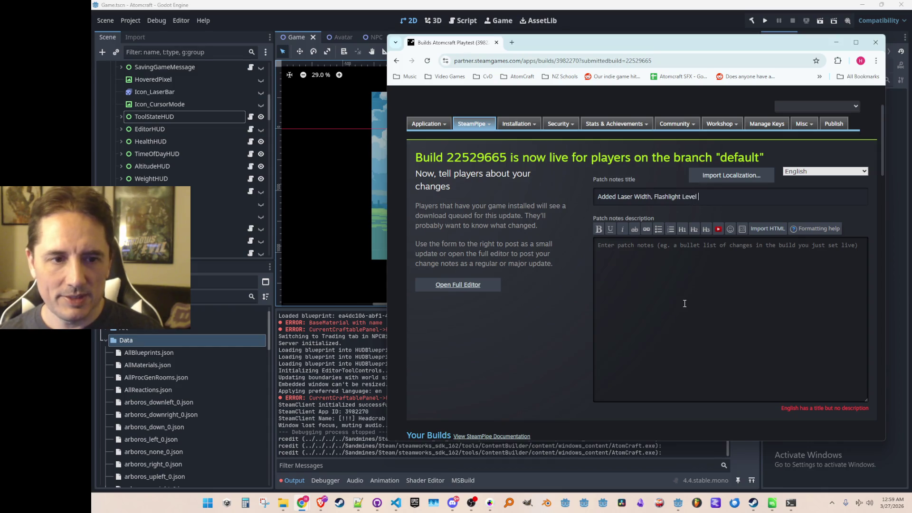
type("2, and Electr")
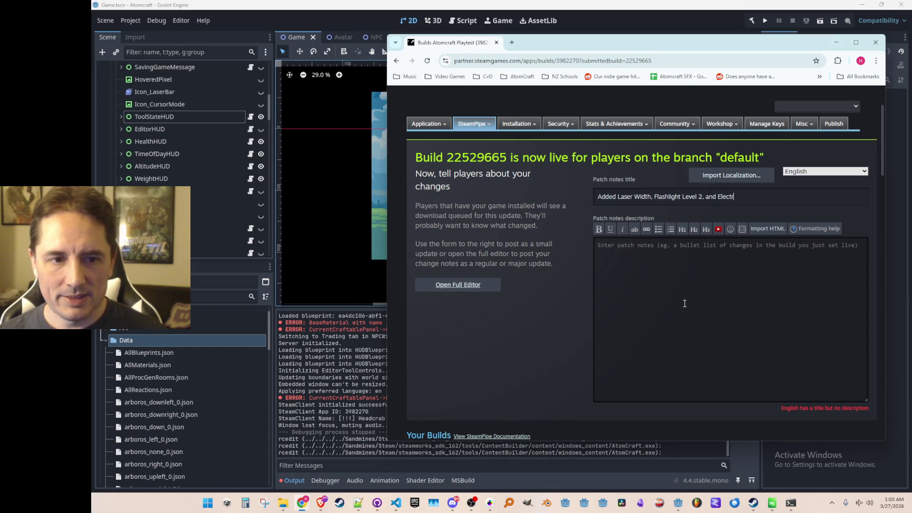
key("BackSpace")
key("BackSpace")
key("BackSpace")
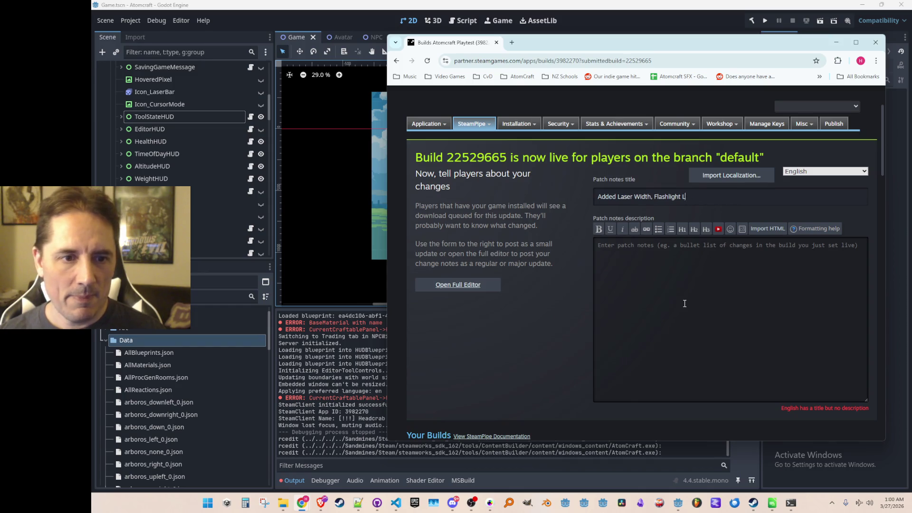
type("upgrade")
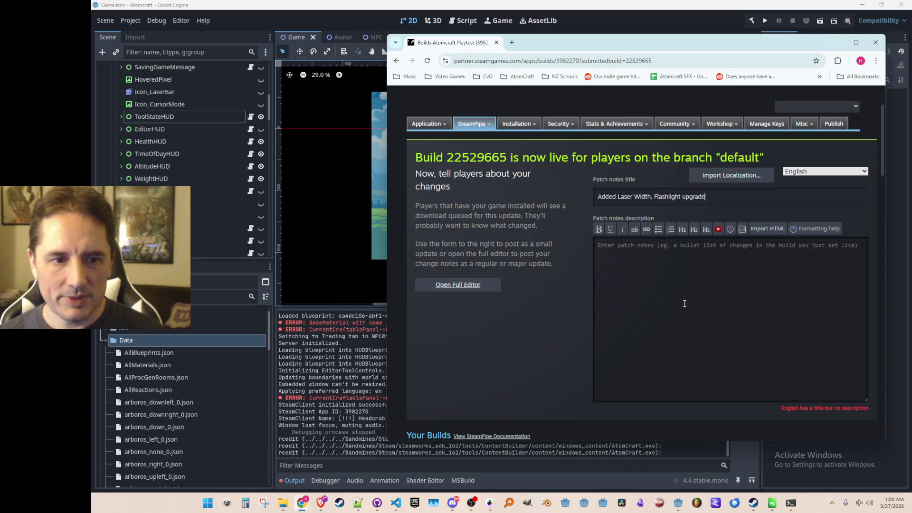
type(", ERecharge upgra")
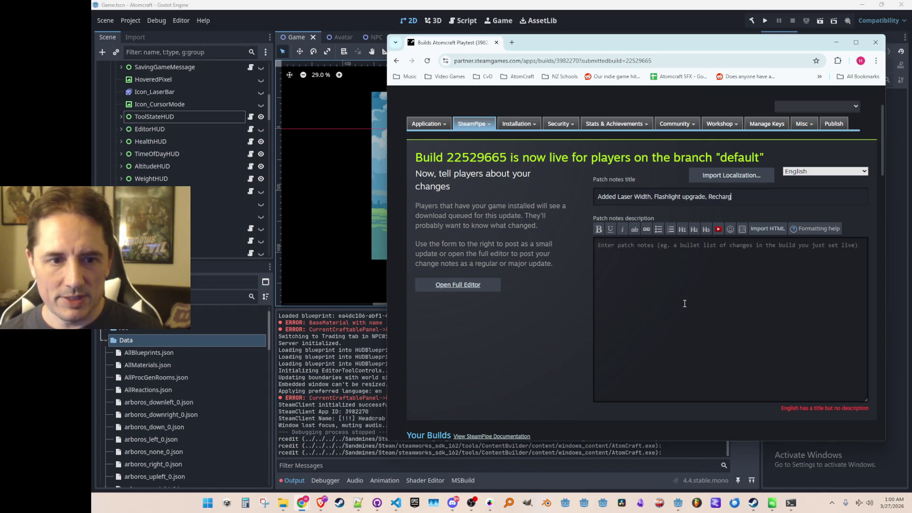
type("des, and m")
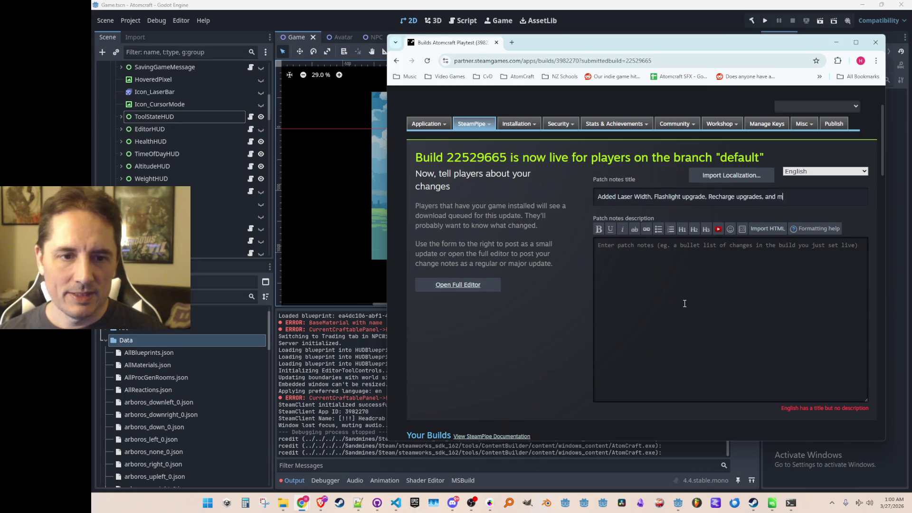
type("ore ores and elem")
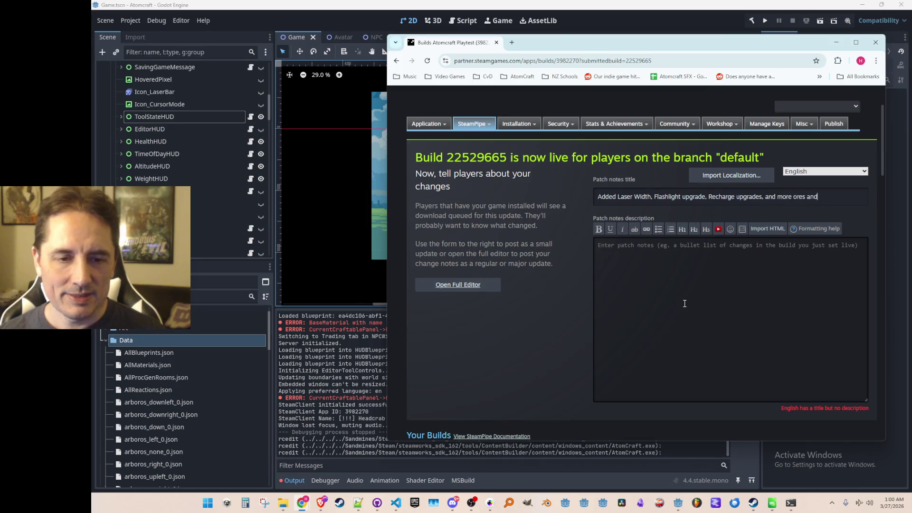
key("BackSpace")
key("BackSpace")
key("BackSpace")
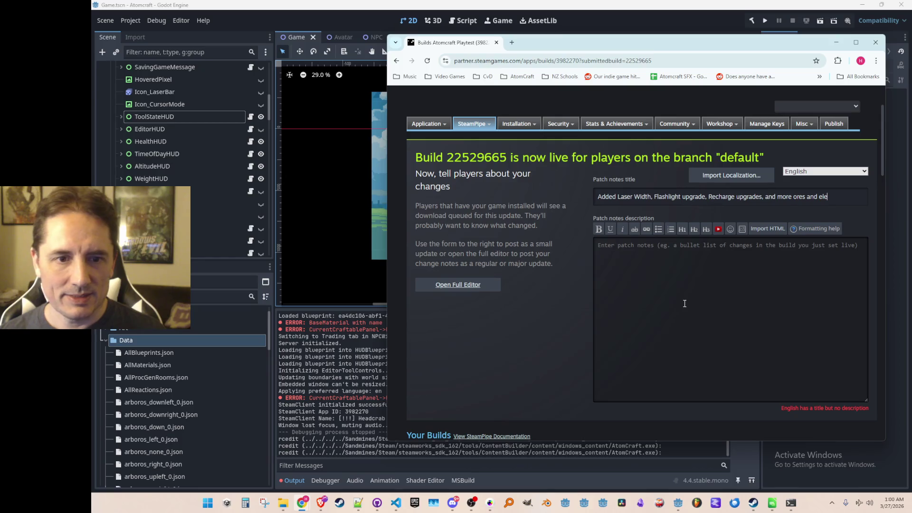
type("more ores and elements")
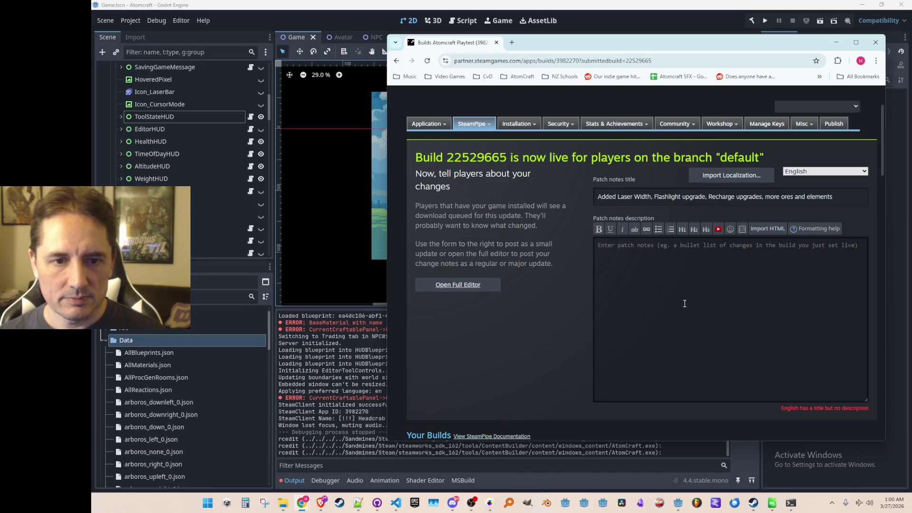
Edit the title, inserting '&' after Flashlight and 'and' before the closing clause
key("Left")
key("Left")
key("Left")
key("Left")
key("Left")
key("Left")
key("BackSpace")
key("BackSpace")
key("BackSpace")
key("BackSpace")
key("BackSpace")
type("&")
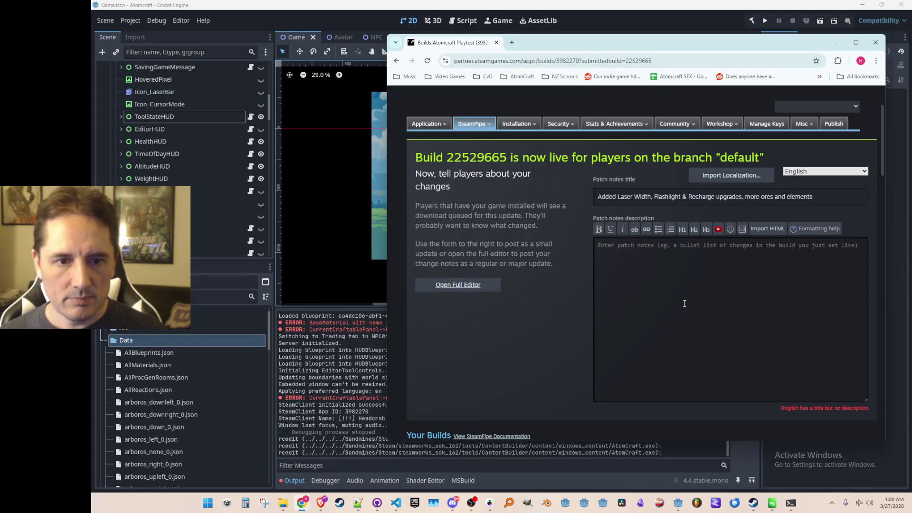
key("ctrl+Left")
type("and")
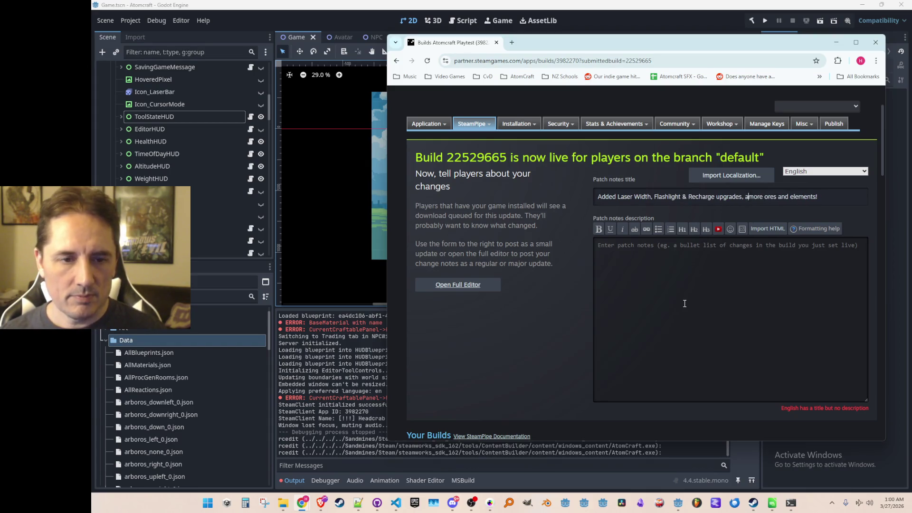
key("ctrl+a")
key("End")
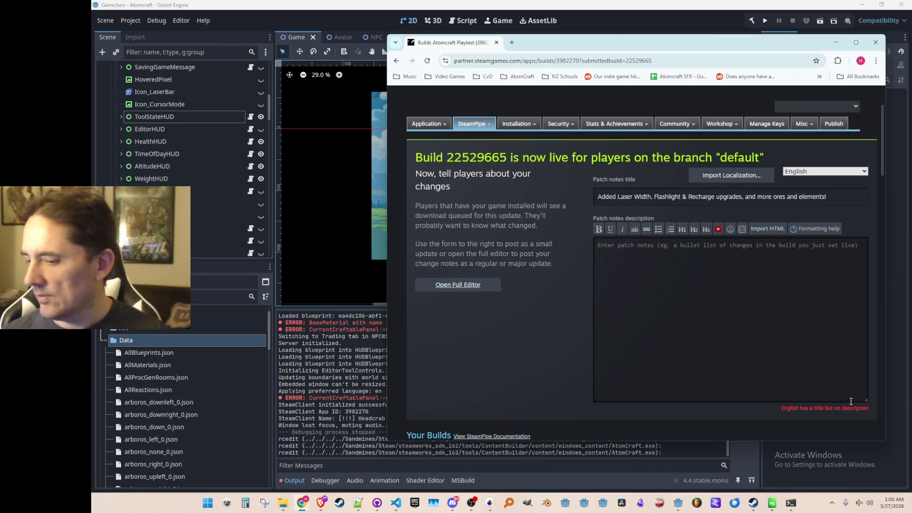
key("alt+Tab")
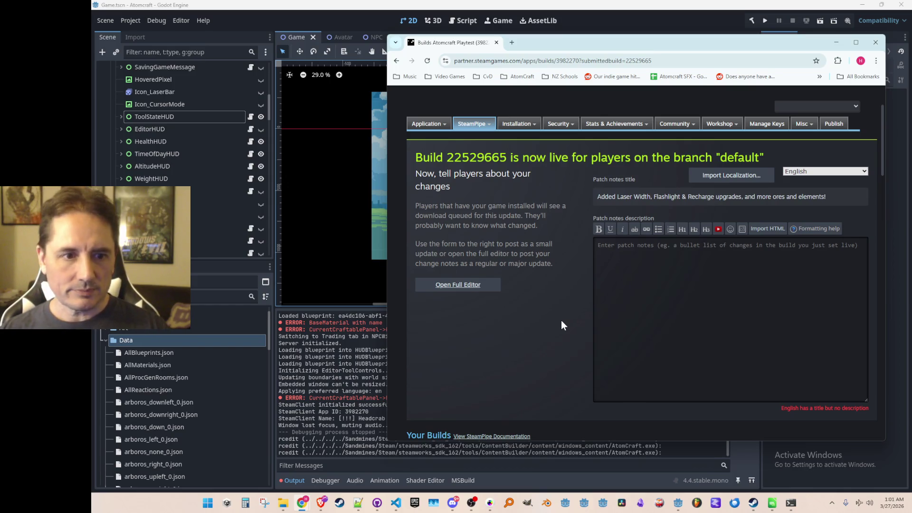
Type the update summary: 'This update fills in more gaps in the periodic table and adds more upgrades based on them'
type("This update a")
key("BackSpace")
type("fills in more gaps in the periodic ")
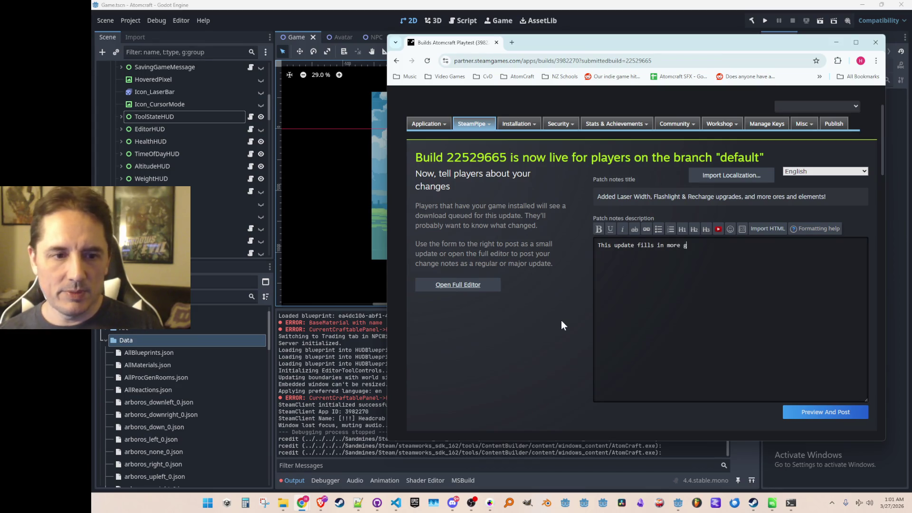
type("table")
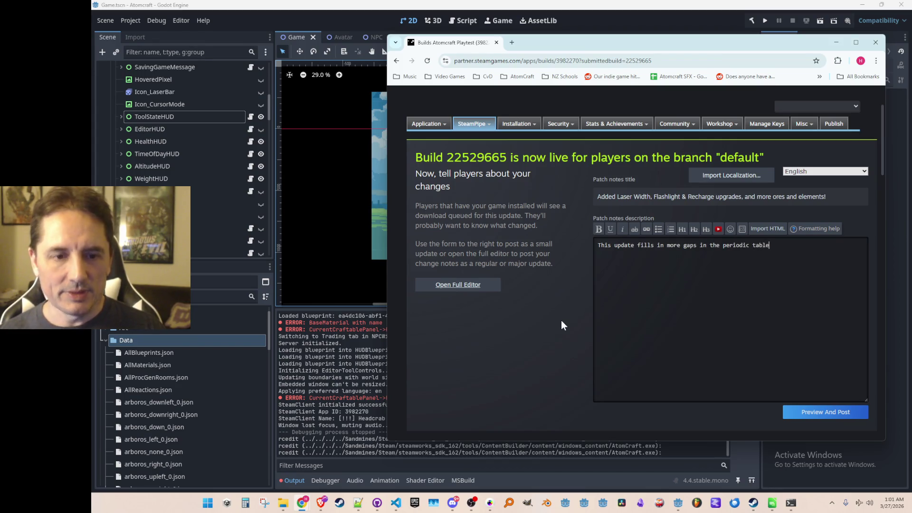
type(" and adds more upgrades based on them")
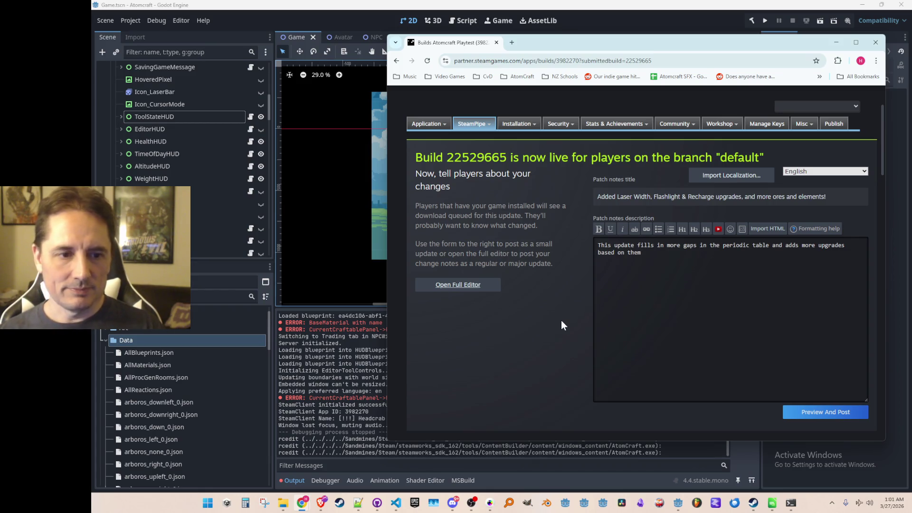
Add the Laser Width entry (expands the laser up to 8 pixels) with cost Rubidium & Selenium
key("Return")
key("Return")
type("Laser Width ")
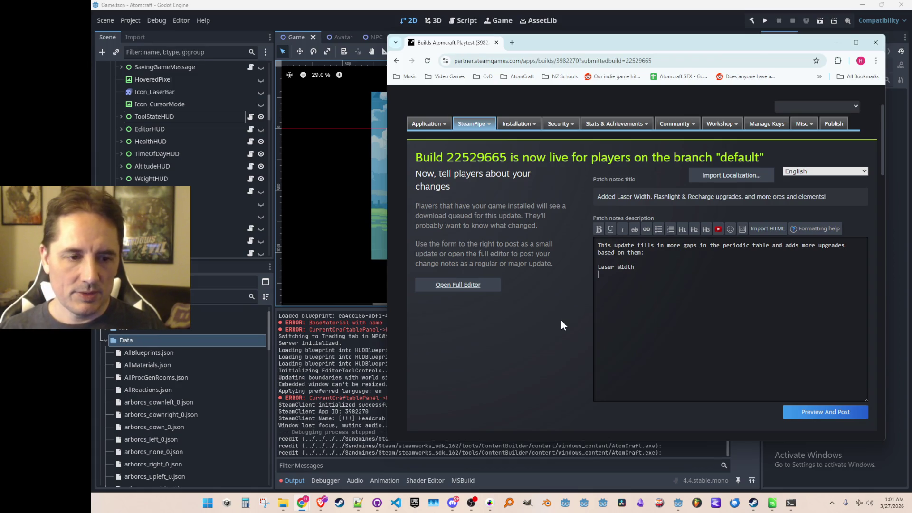
type("This lets you ")
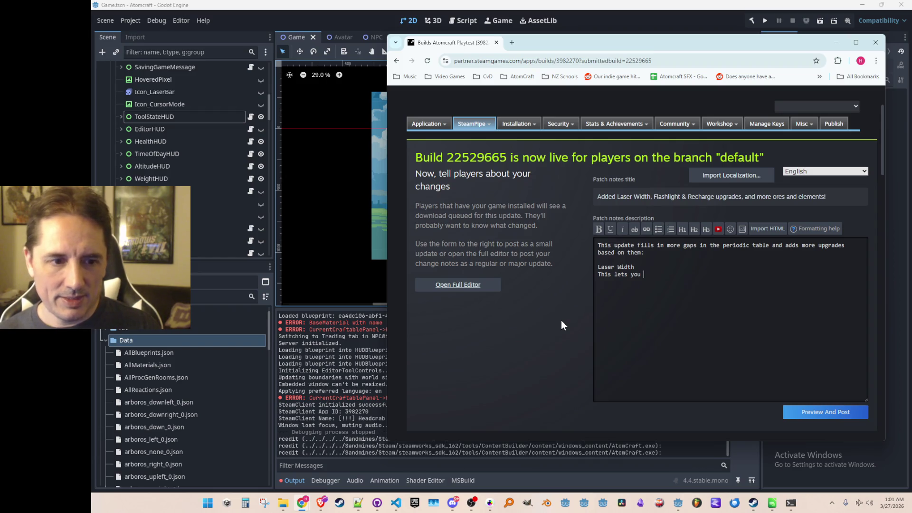
type("expand the las")
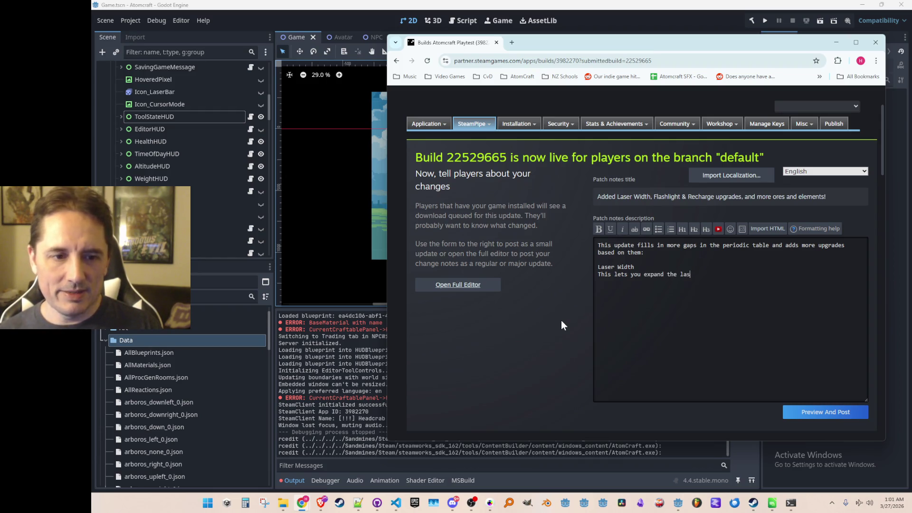
type("er up to 8 pixels wide")
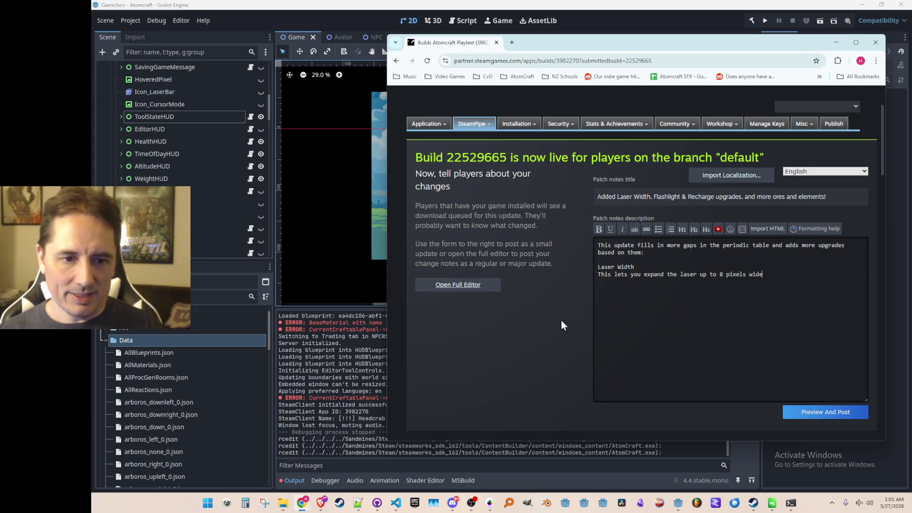
key("BackSpace")
key("BackSpace")
type(", putting way more heat ")
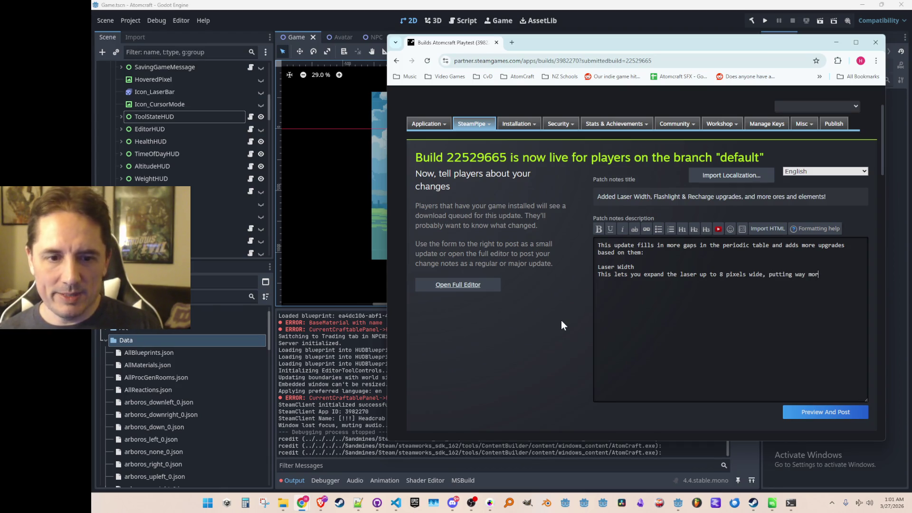
type("into the e")
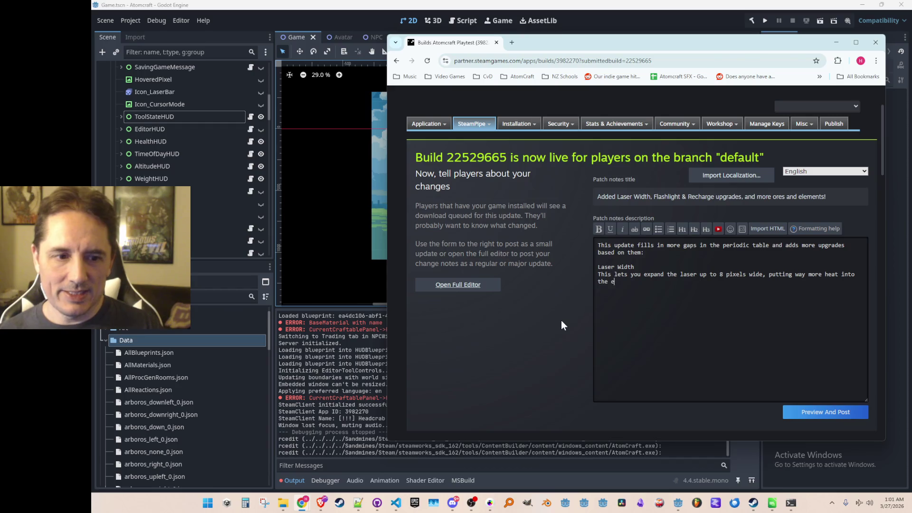
type("nvironment per ")
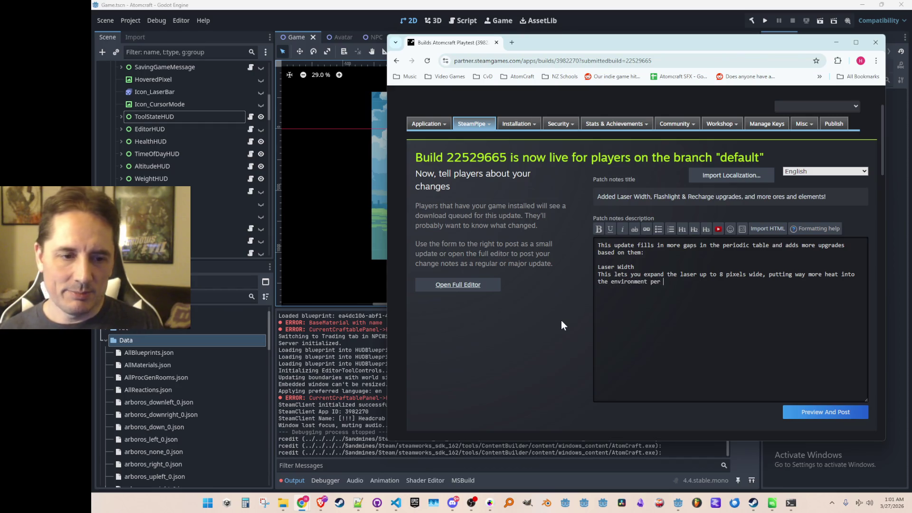
type("tick (but also ")
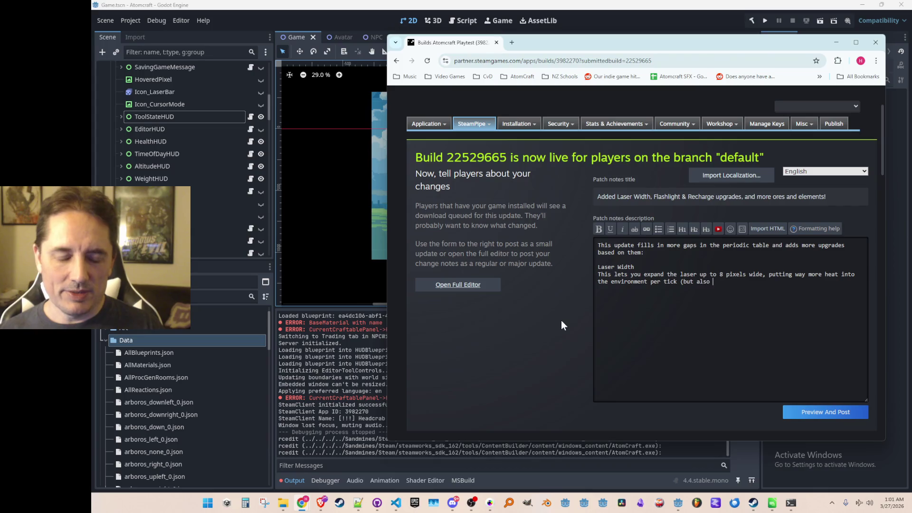
type("costing as m")
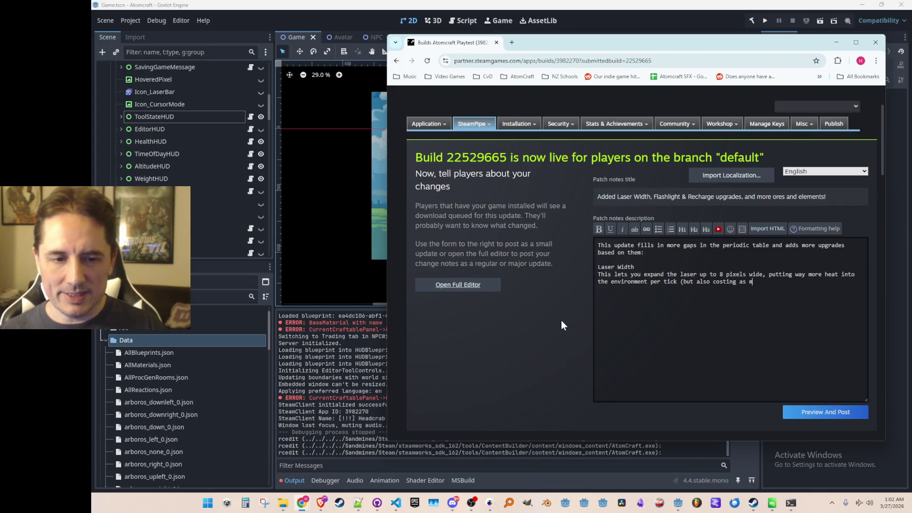
type("uch more energy as the ")
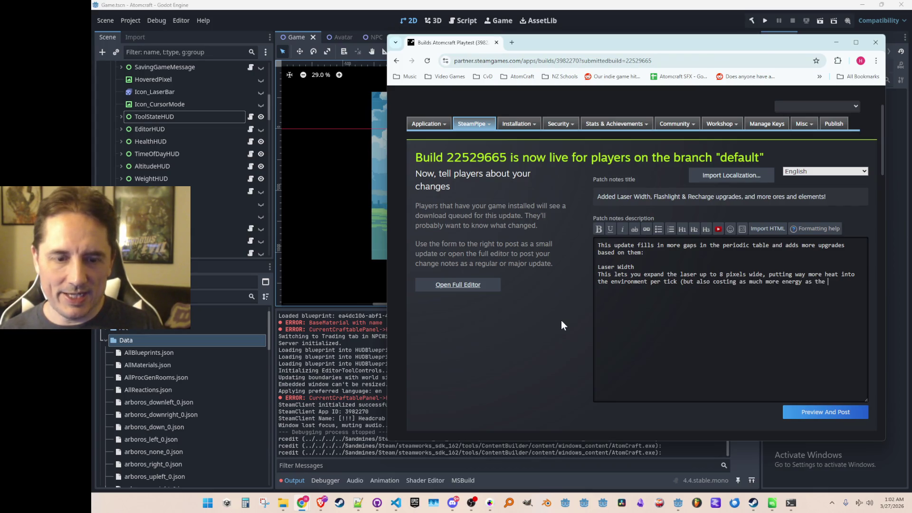
type("beam is wide)")
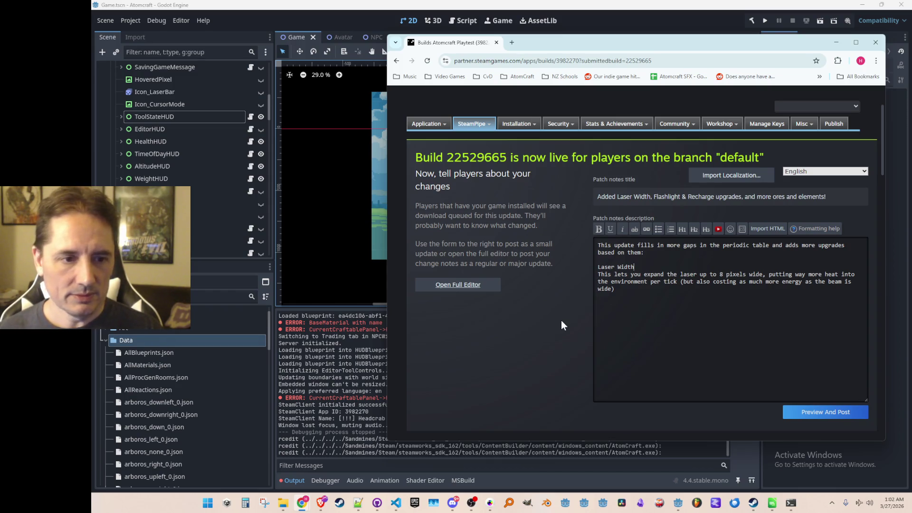
key("Return")
type("Cost: ")
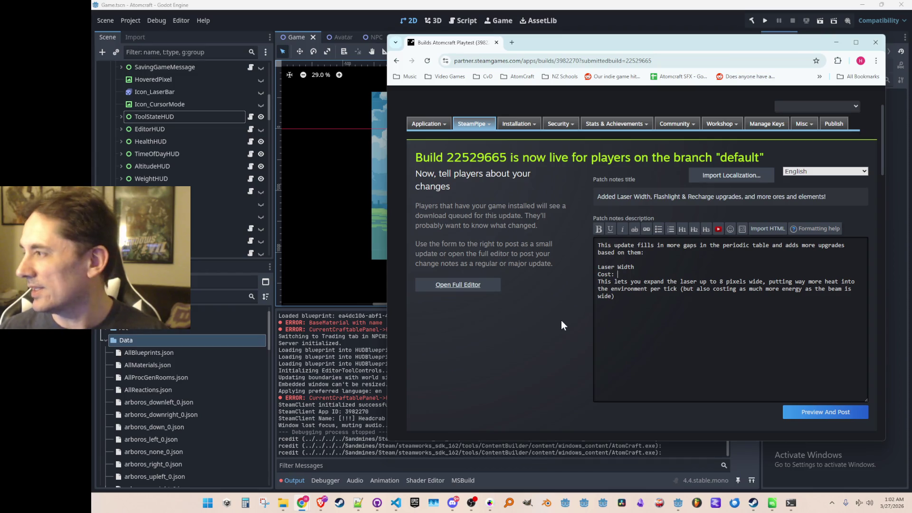
type("Rubi")
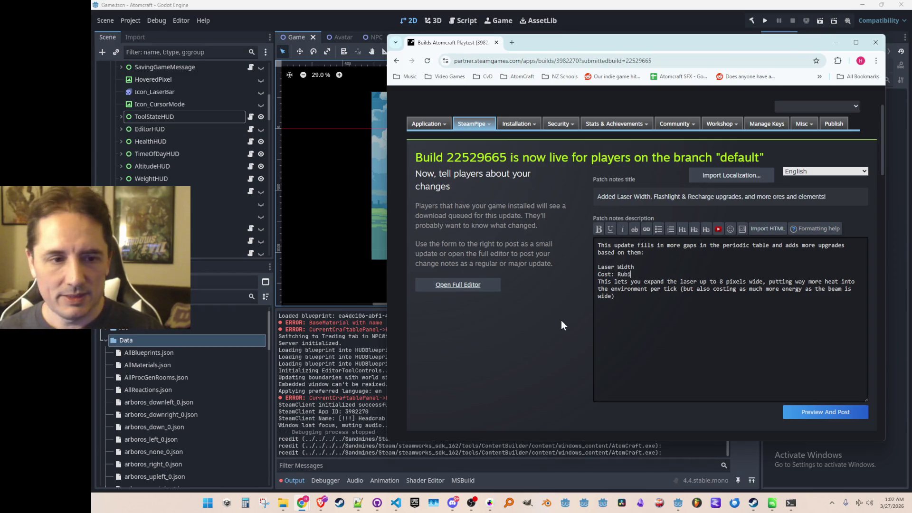
type("dium & Selenium")
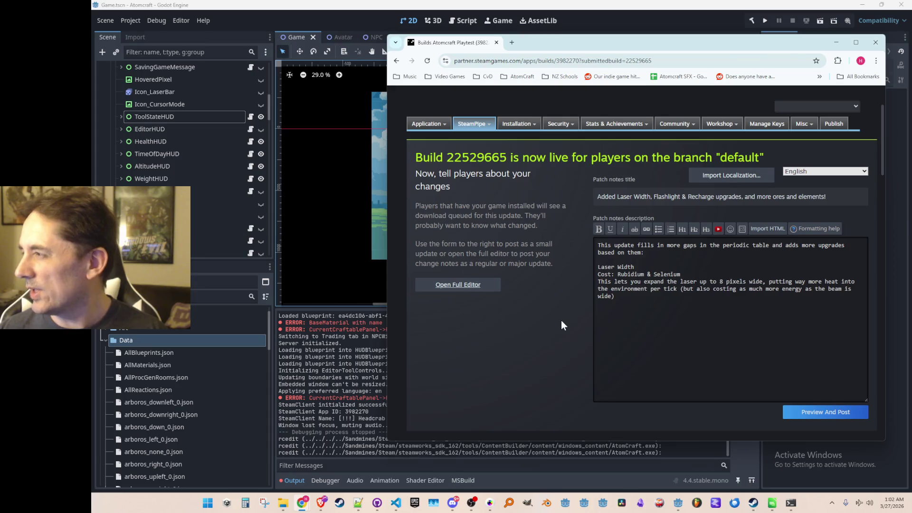
Start a 'Flashlight Level 2' entry with an empty 'Cost:' line, then switch to Consts.cs
key("Return")
key("Return")
type("Flashlight Level 2")
key("Return")
type("Cost")
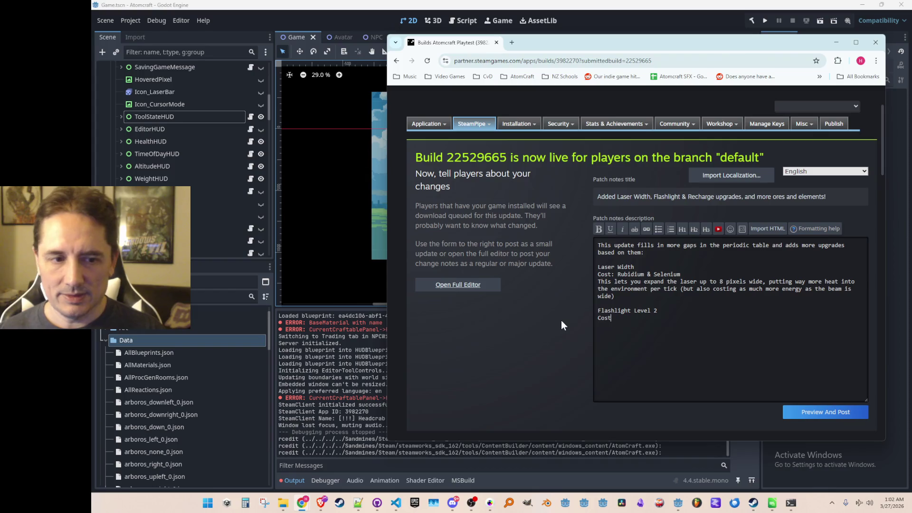
type(":")
key("alt+Tab")
left_click(604, 237)
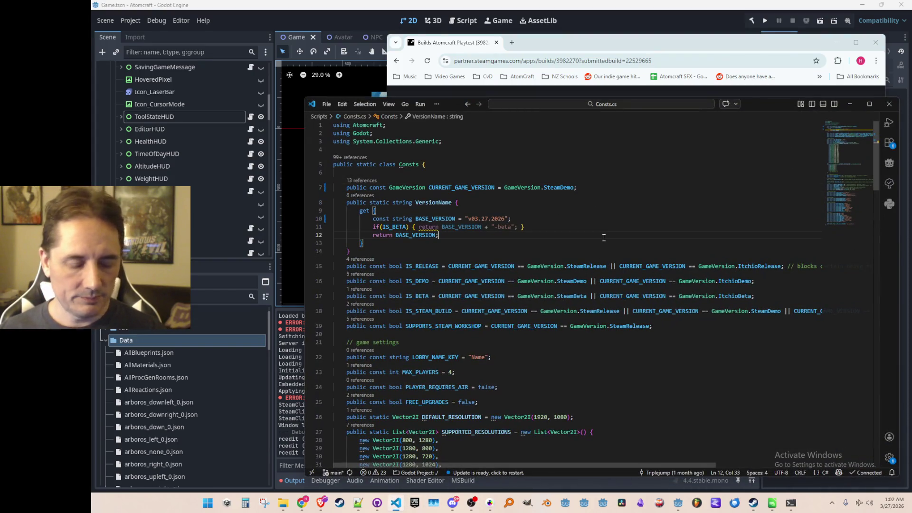
Open Upgrades.cs and locate the LASER_ upgrade definitions
key("ctrl+p")
type("Upgrade")
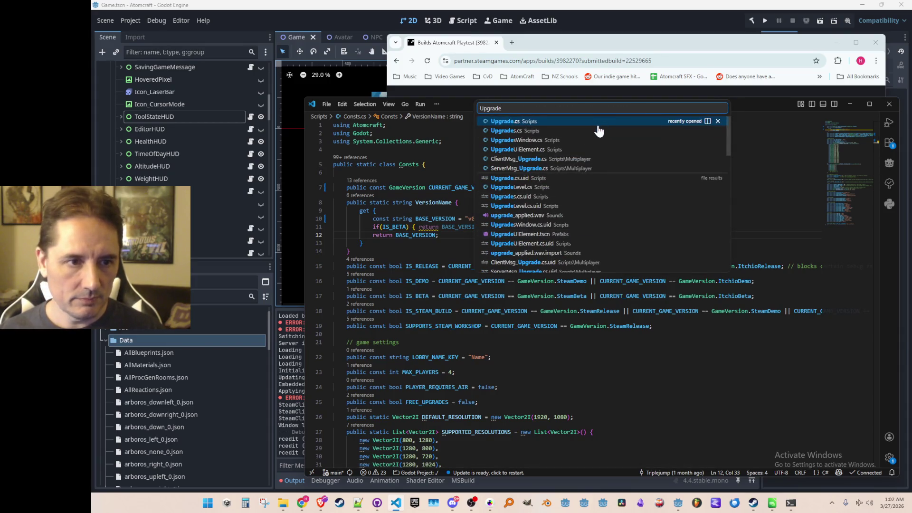
left_click(597, 130)
left_click(648, 319)
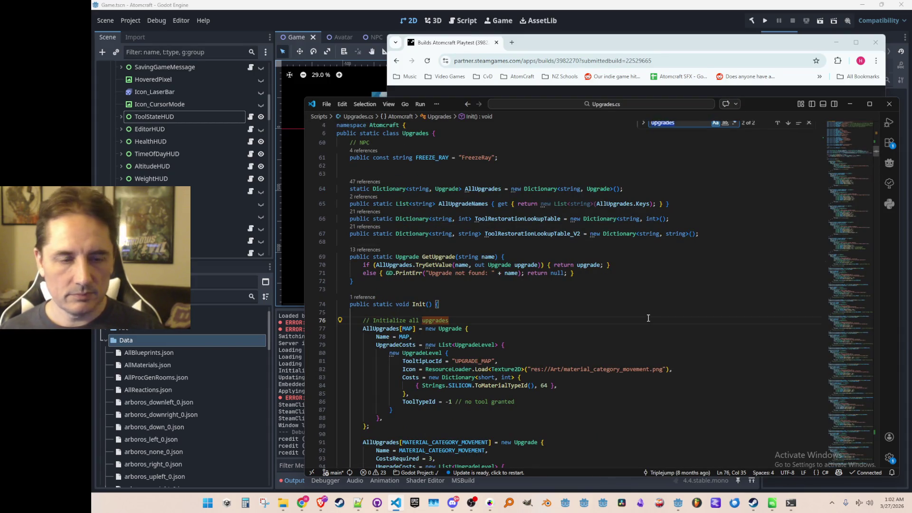
key("ctrl+f")
type("LASER_WI")
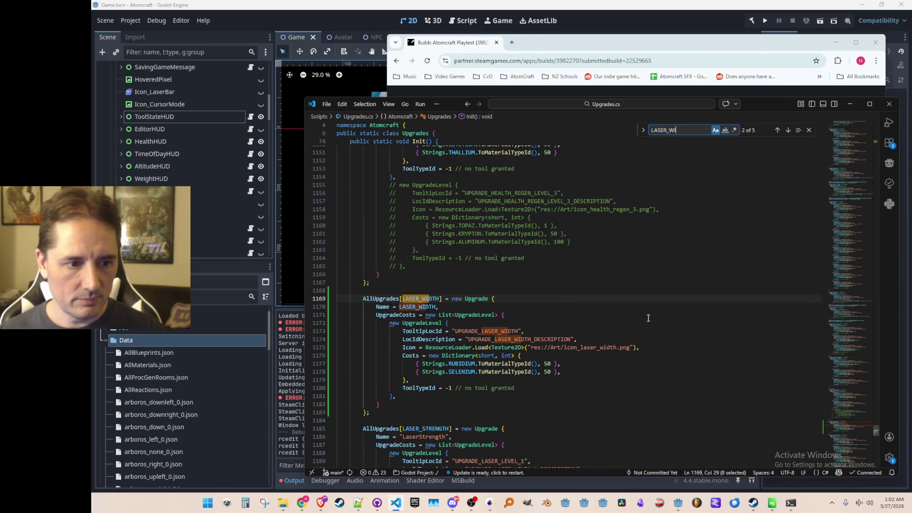
key("Escape")
key("Up")
key("Up")
Find the FLASHLIGHT level 2 costs, then return to the Steamworks patch notes page
key("ctrl+f")
type("FLASHLIGHT")
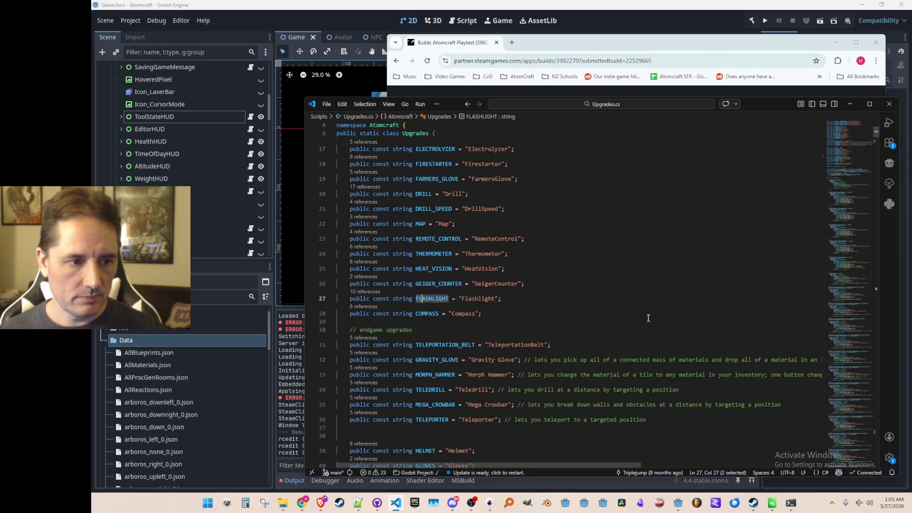
key("Return")
key("Escape")
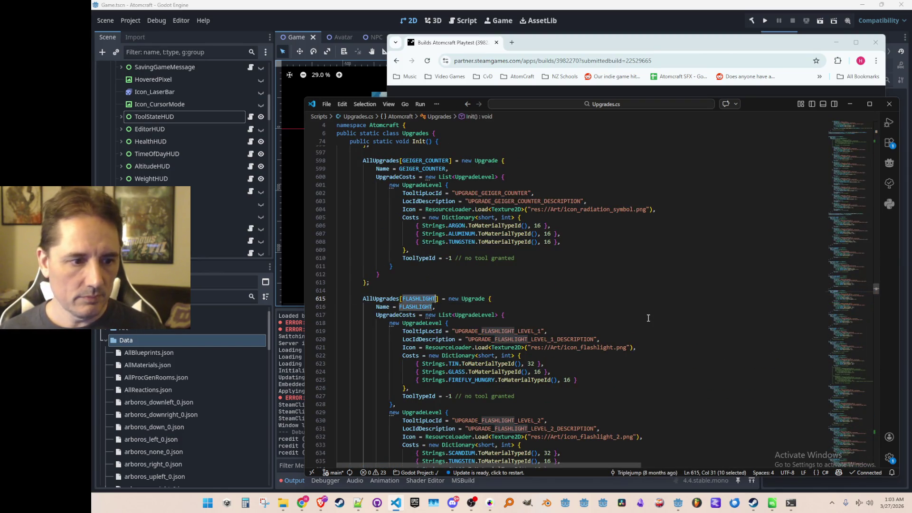
scroll(648, 317, "down", 3)
left_click(655, 336)
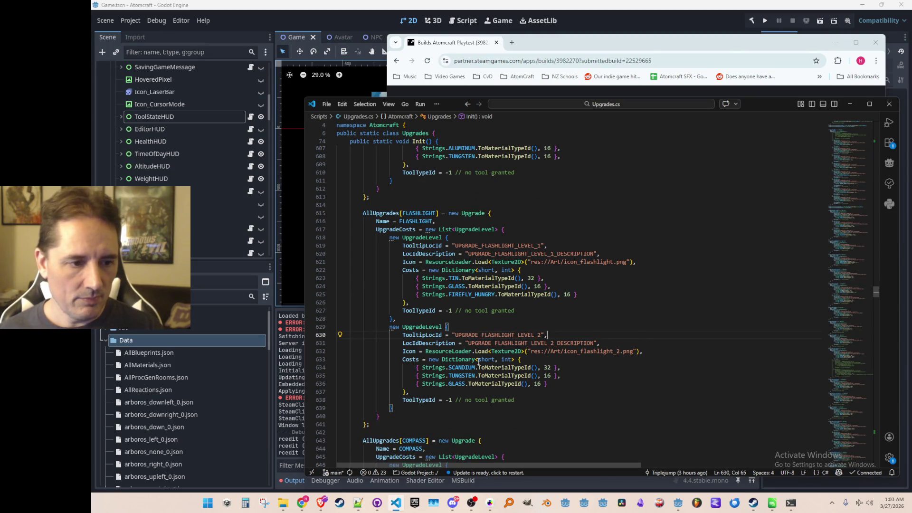
left_click(755, 44)
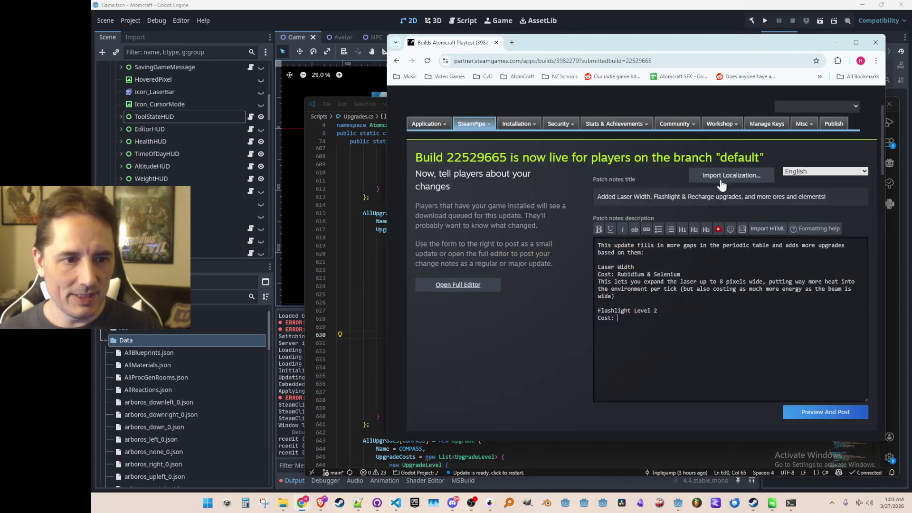
Enter the cost 'Scandium, Tungsten, and Glass' and describe the MUCH more powerful, wider, screen-reaching flashlight
type("Scandiu")
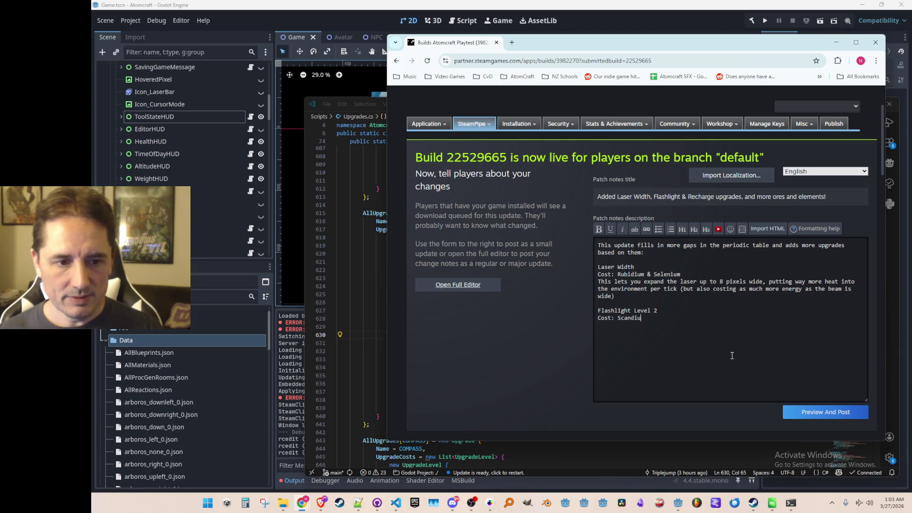
type("m, Tungsten")
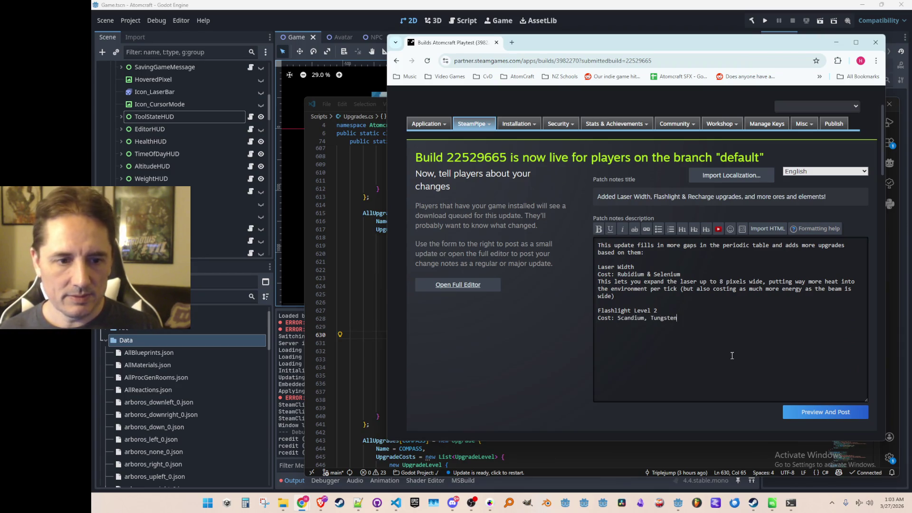
type(", and Glass")
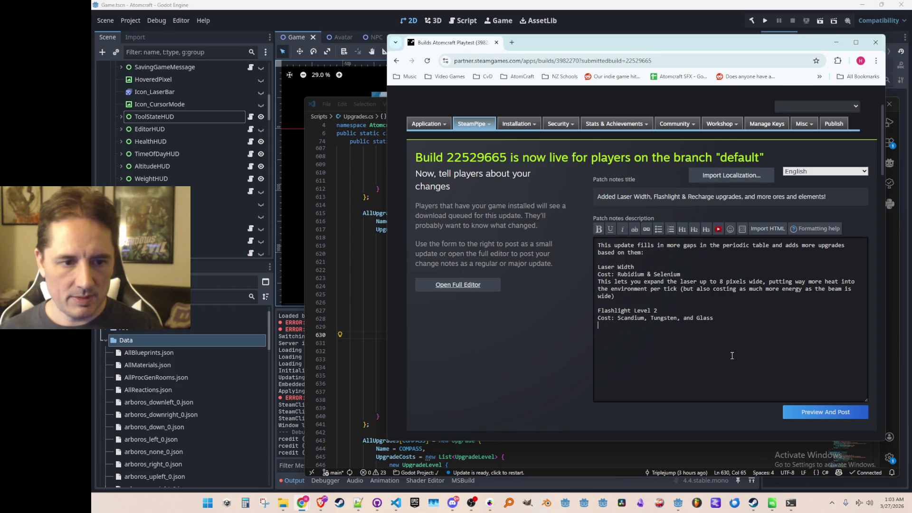
type("This gi")
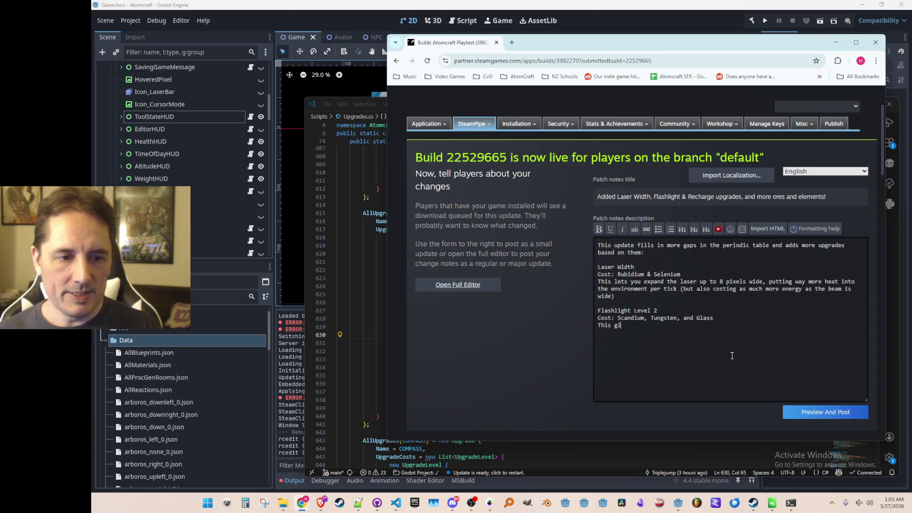
type("ves you a much")
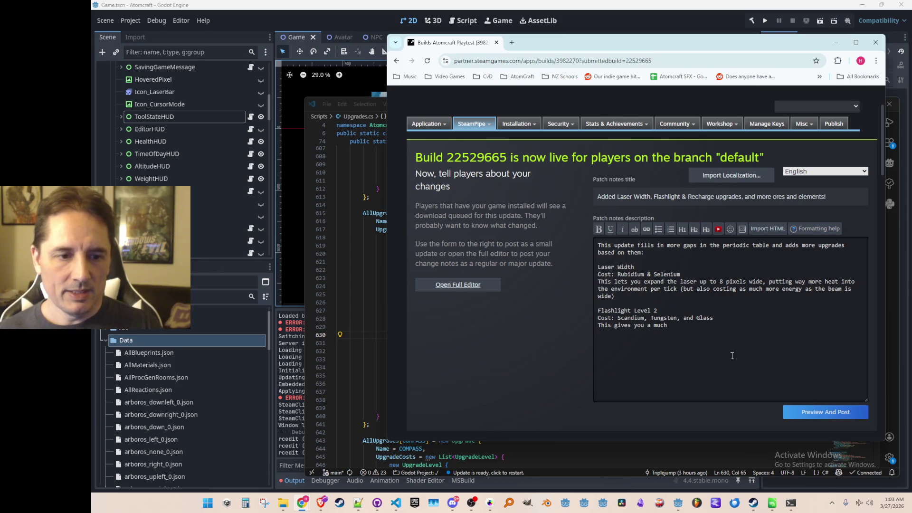
key("BackSpace")
key("BackSpace")
key("BackSpace")
type("MUCH ")
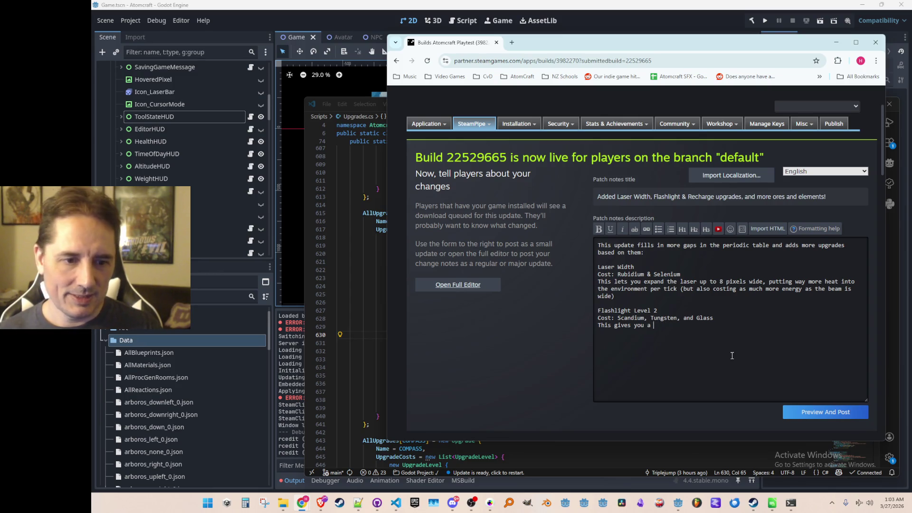
type("mor")
key("BackSpace")
key("BackSpace")
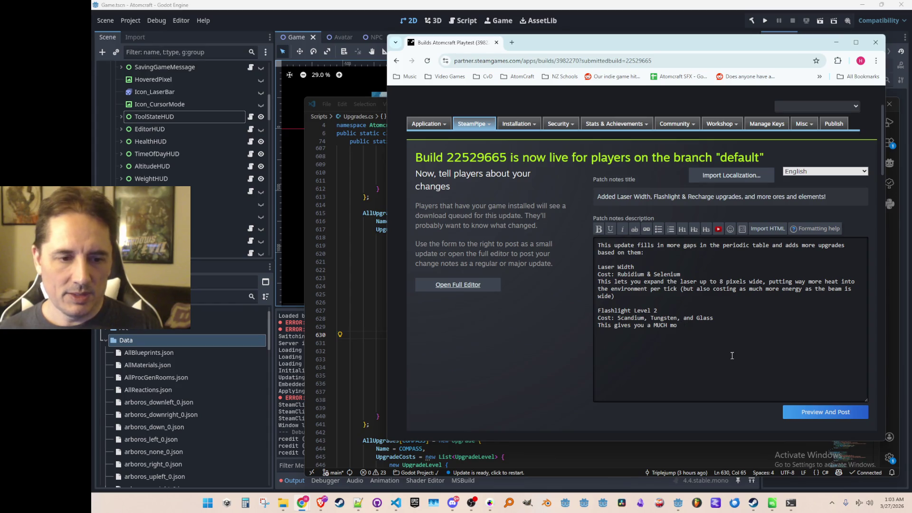
type("powerful flas")
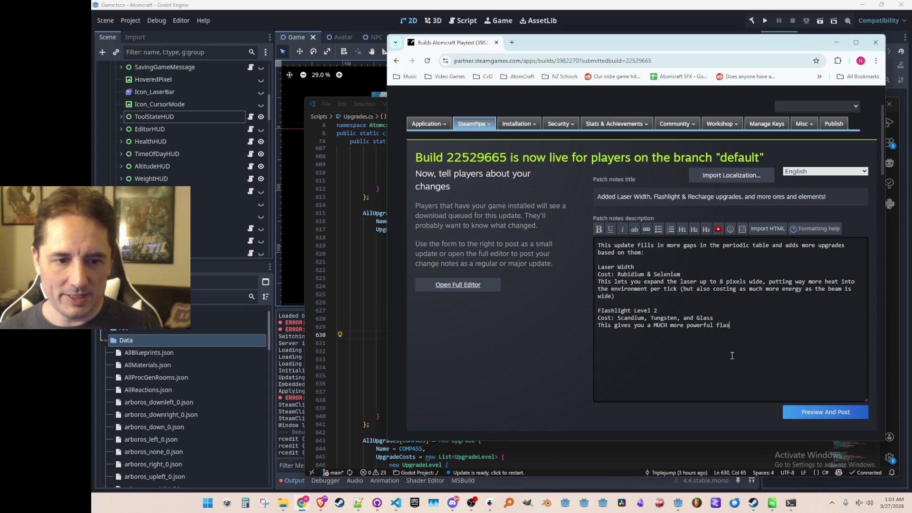
type("hlight with a wide")
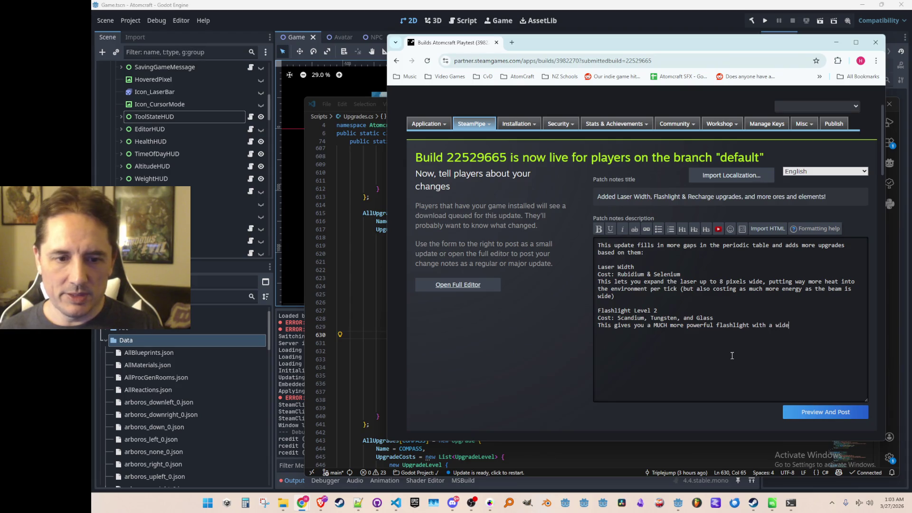
type("r arc and")
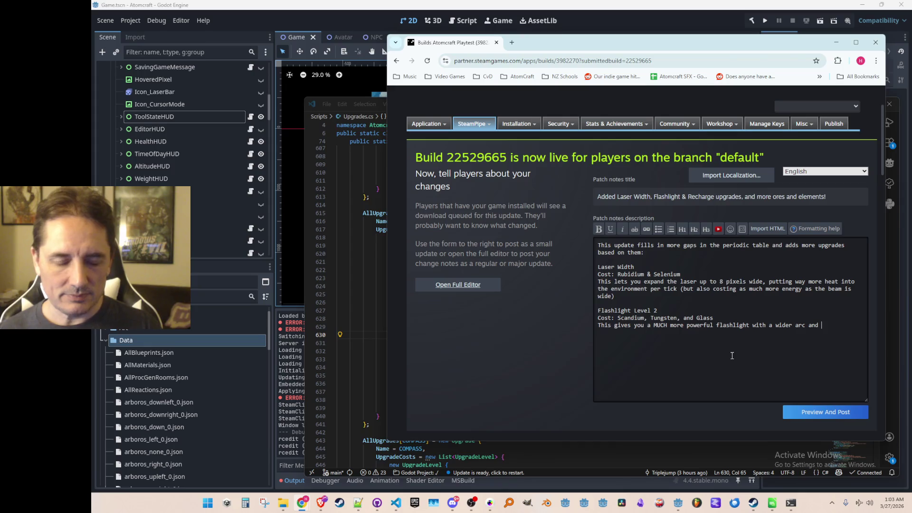
type(" dista")
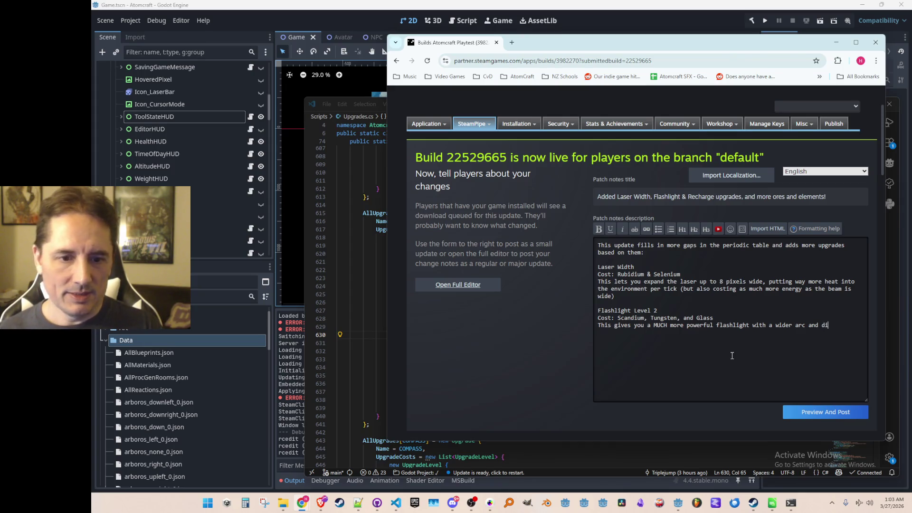
key("BackSpace")
key("BackSpace")
key("BackSpace")
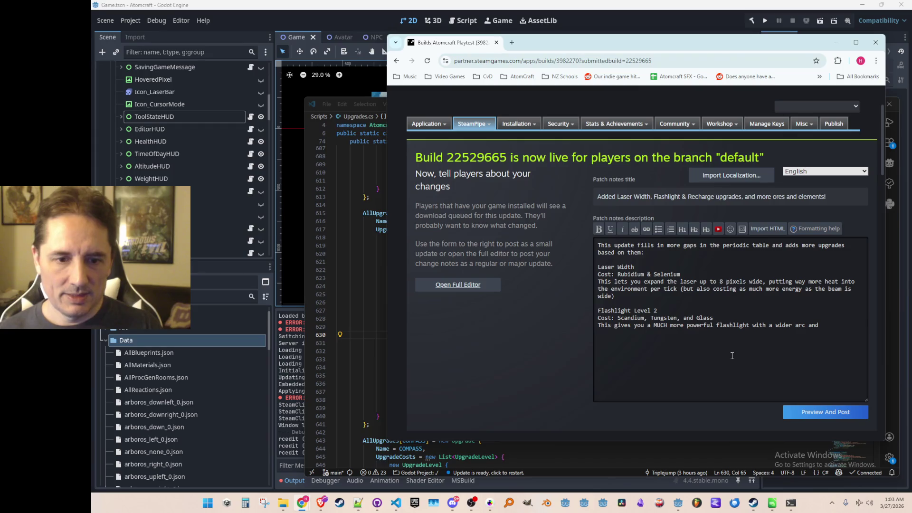
type("d ")
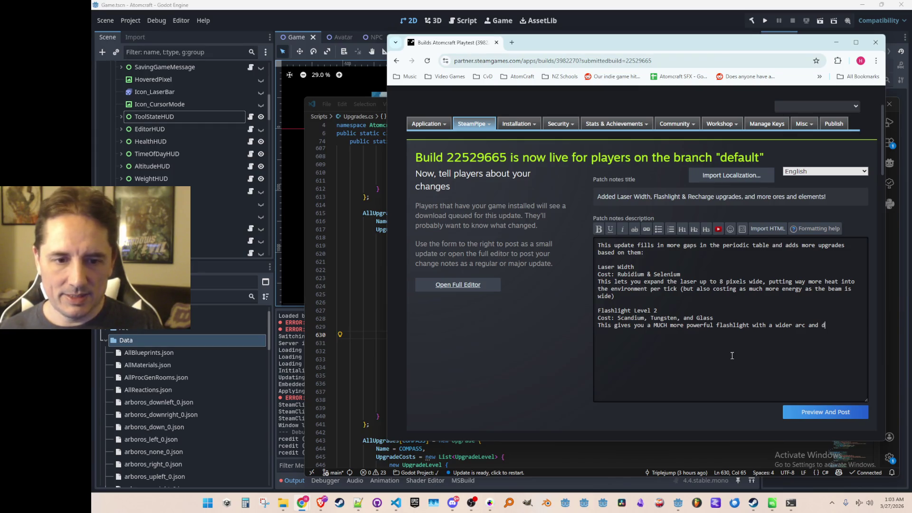
type("di")
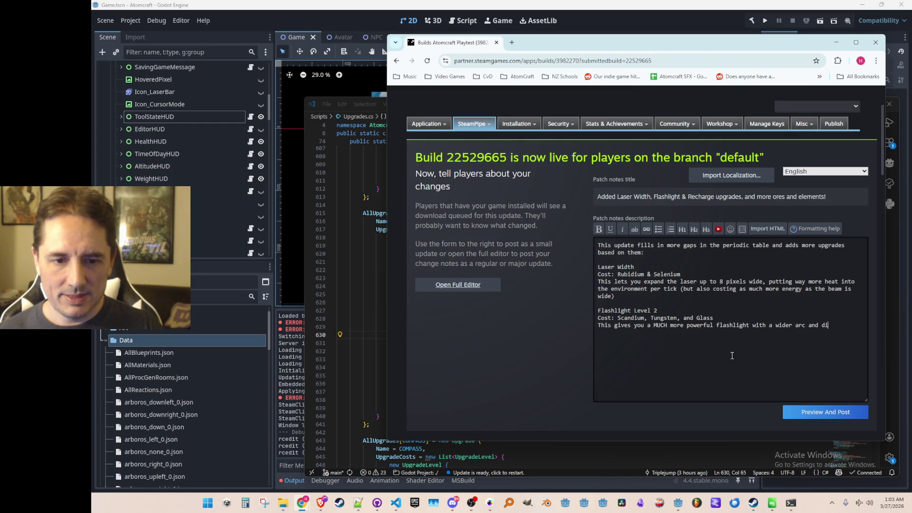
key("BackSpace")
key("BackSpace")
type("length that ")
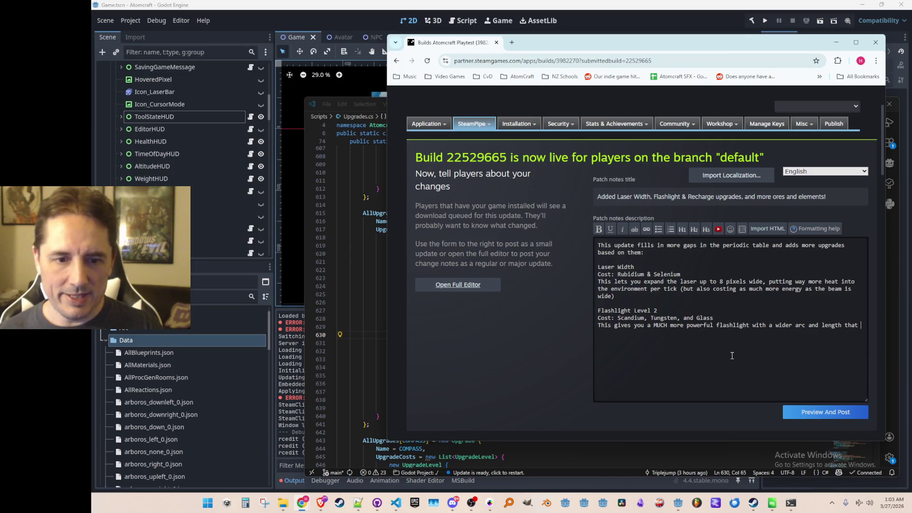
type("reaches to the edge of t")
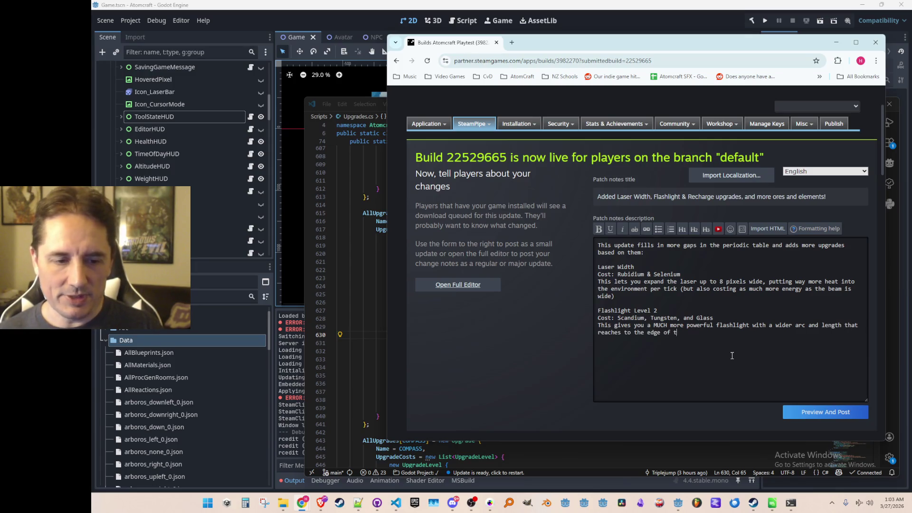
type("he screen (g")
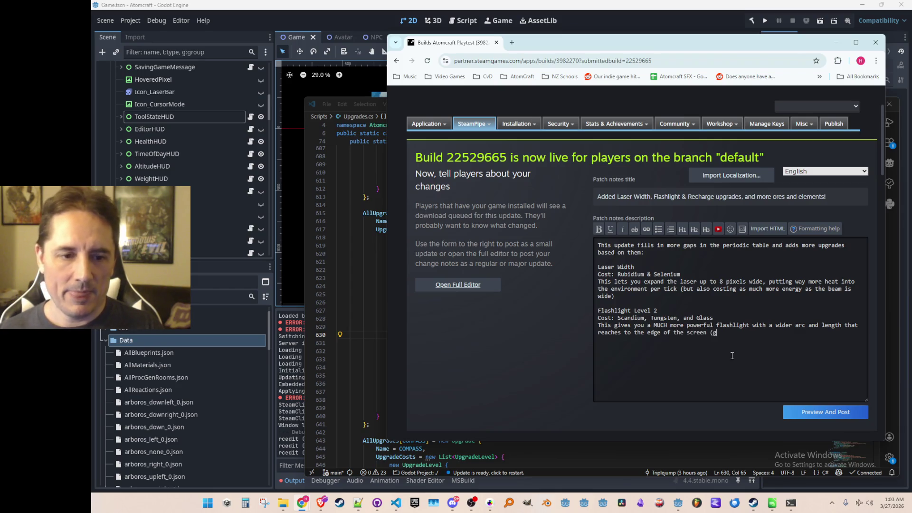
type("reat for th")
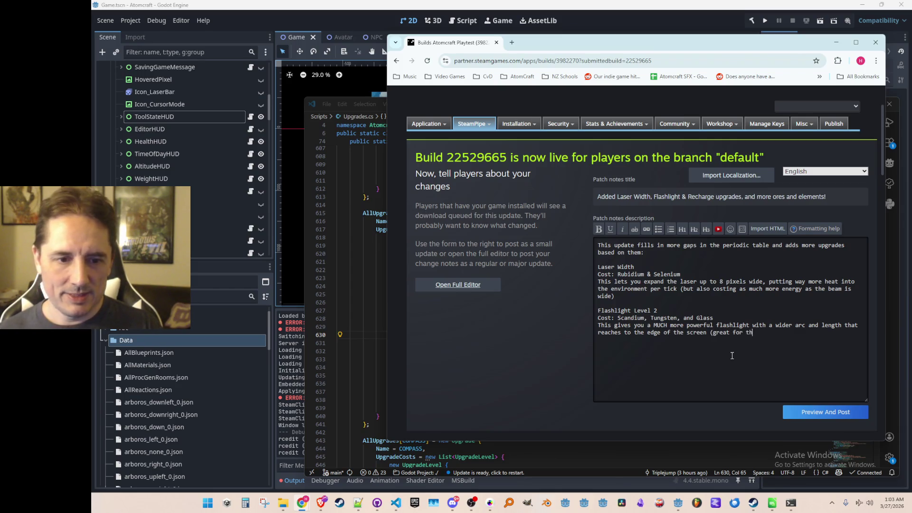
type("e mushroom caves)")
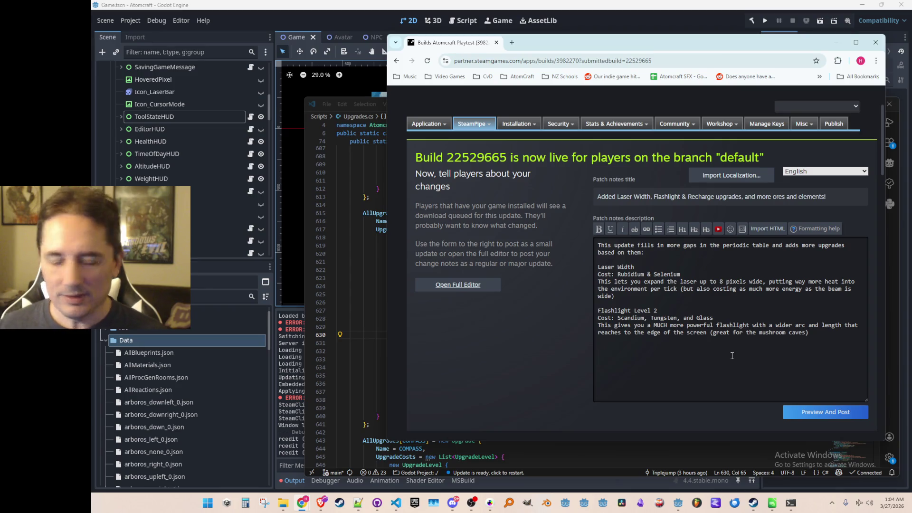
Add an 'Electric Recharge Levels 2 & 3' heading and describe how they multiply electrical recharge speed
type("Ele")
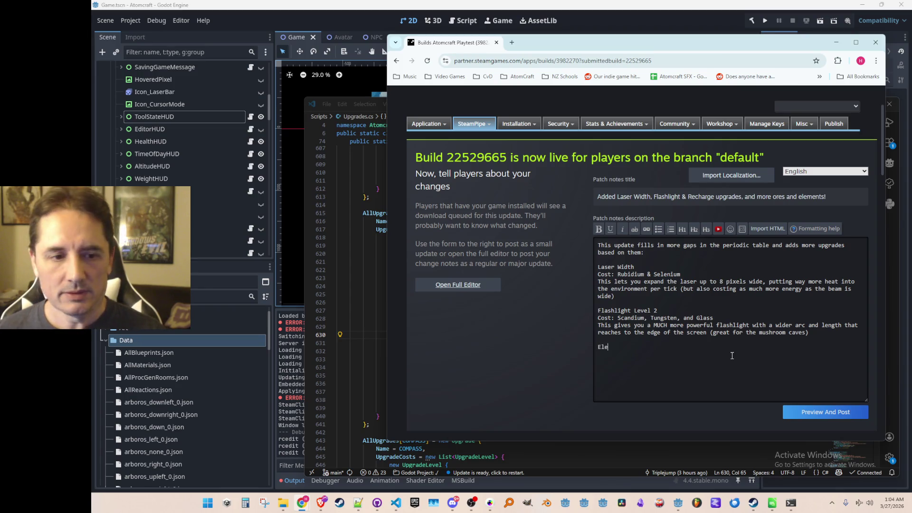
type("ctric Recha")
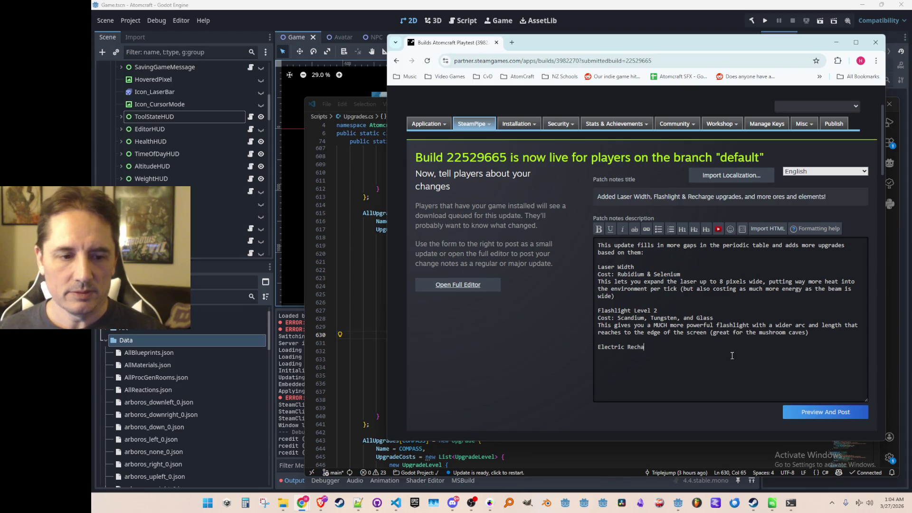
type("rge Levels 2 *")
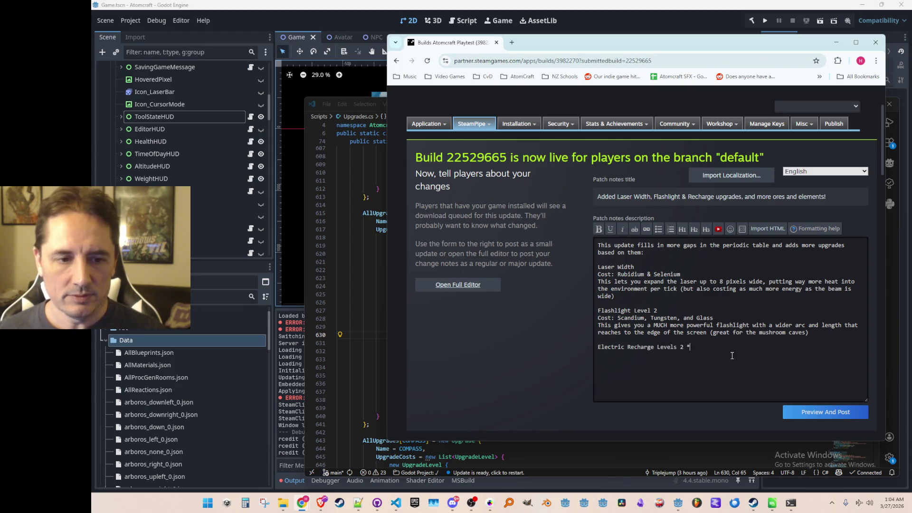
key("BackSpace")
type("& 3")
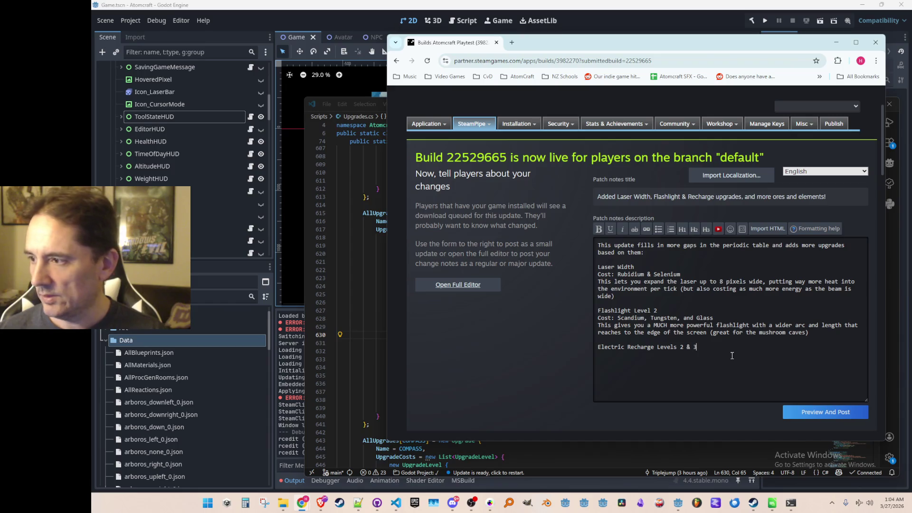
type("Cost")
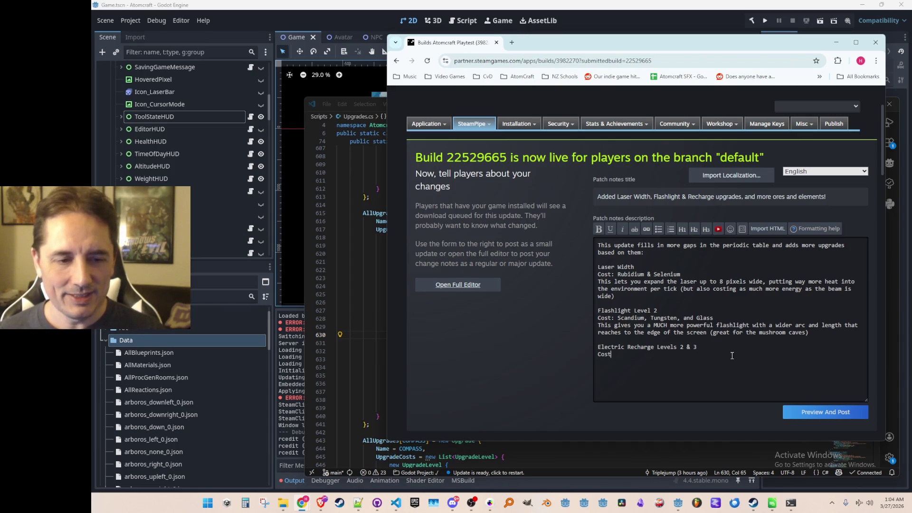
key("BackSpace")
key("BackSpace")
key("BackSpace")
type("These upgrades")
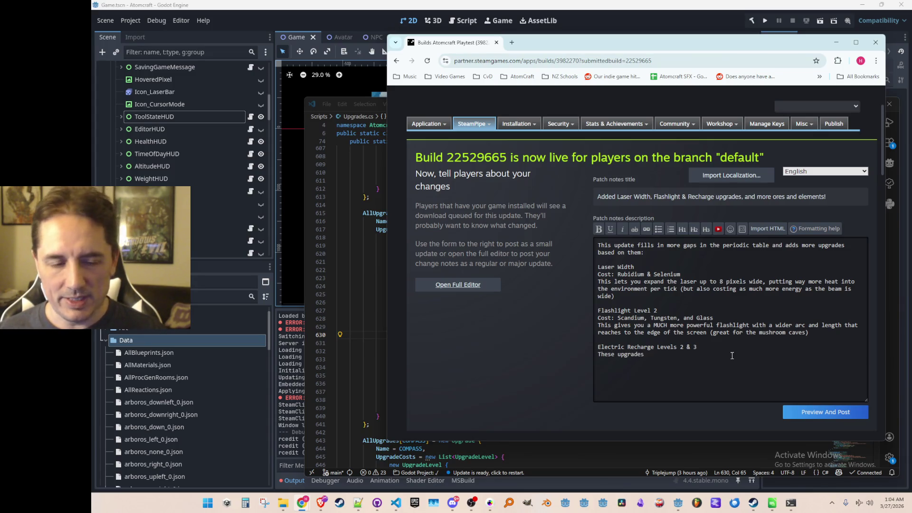
type(" multipo")
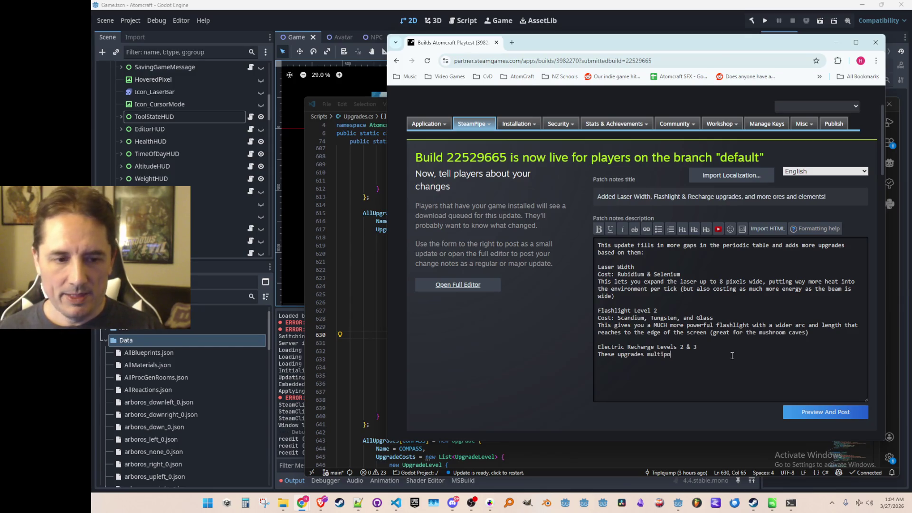
key("BackSpace")
type("ly the speed")
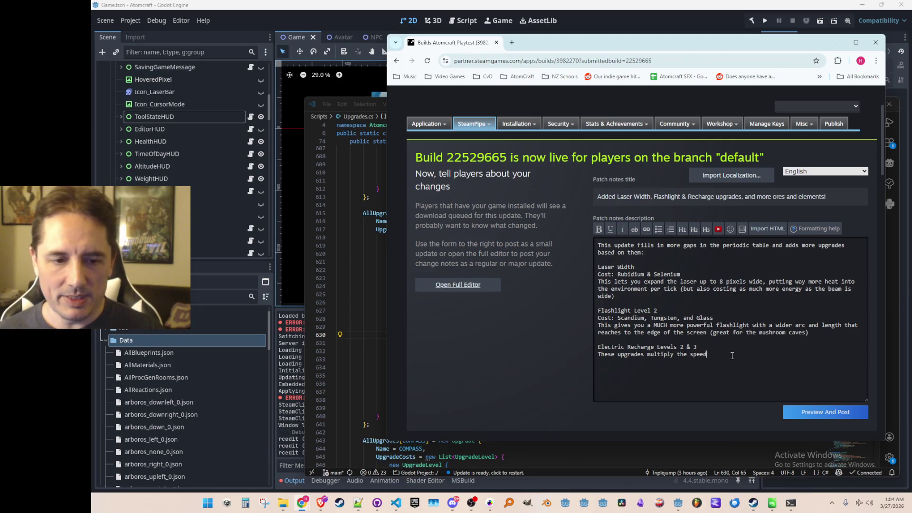
type(" of your electri")
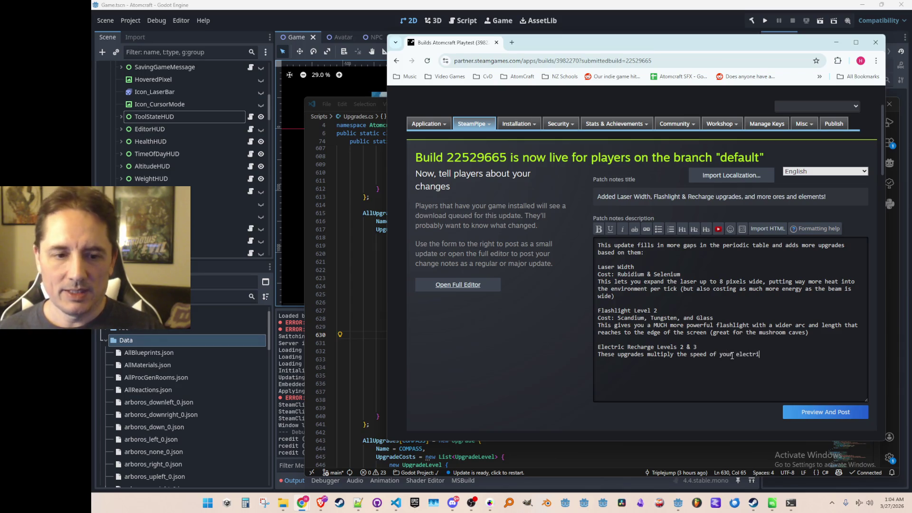
type("cal syste")
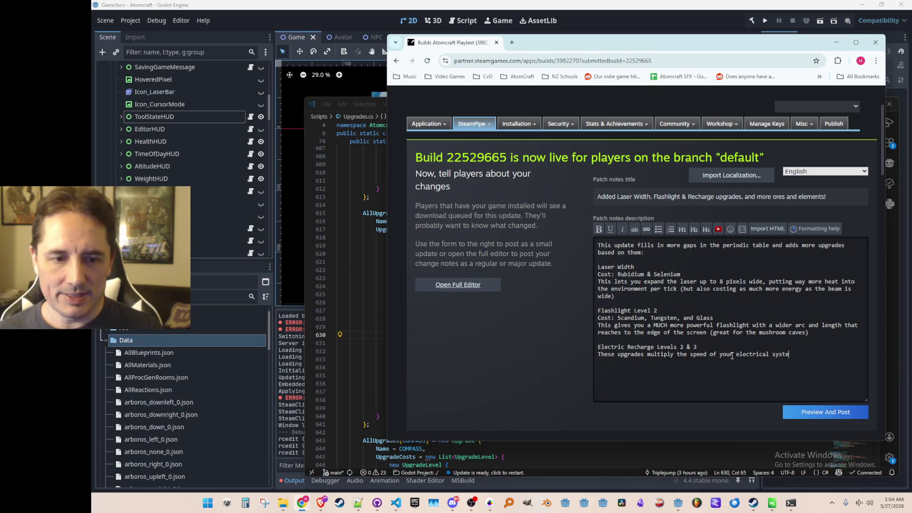
type("m's recharge")
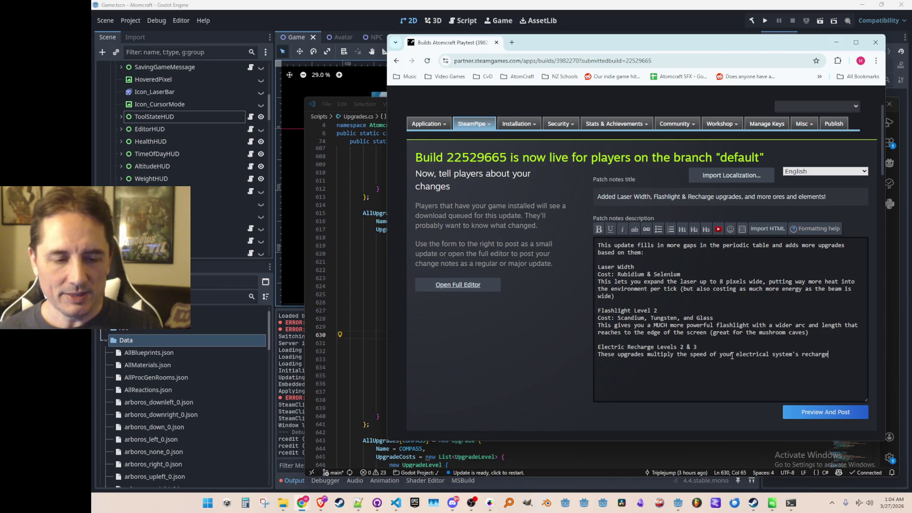
type(". Very useful ")
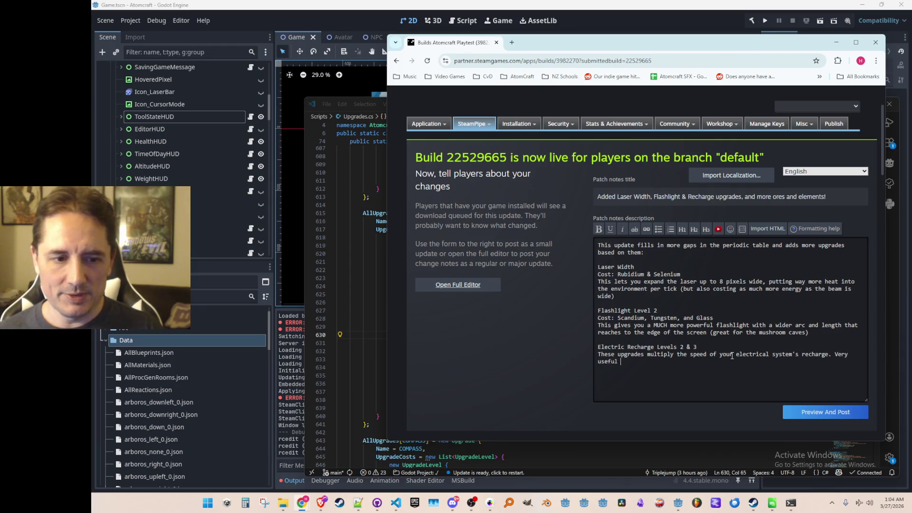
type(", especial")
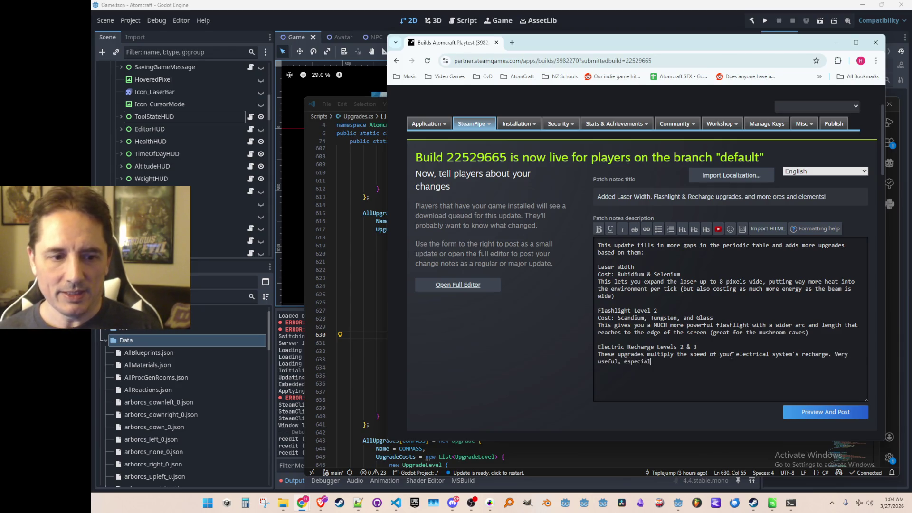
type("ly once you get to th")
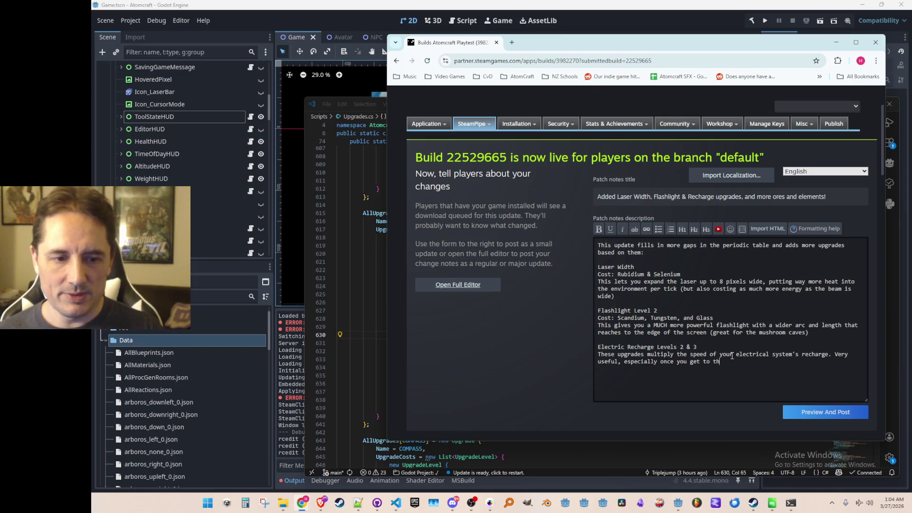
type("e higher level lasers.")
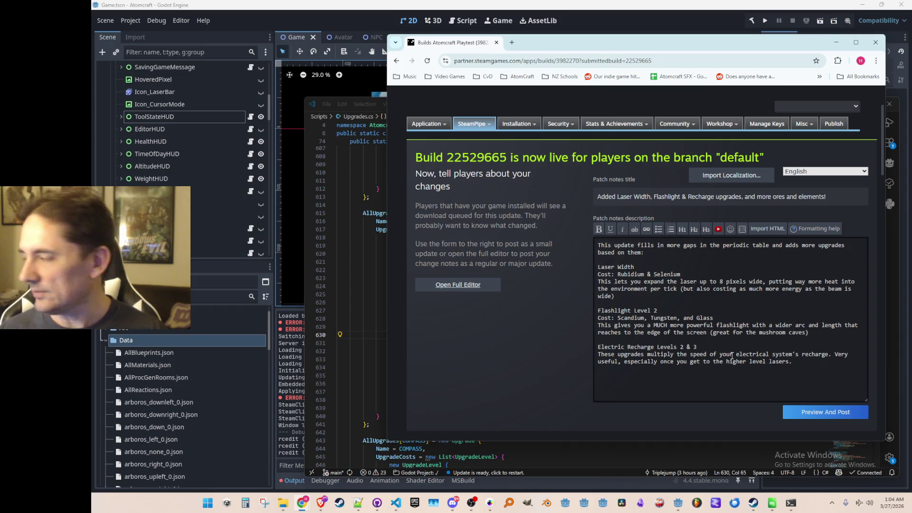
type("Beyond ")
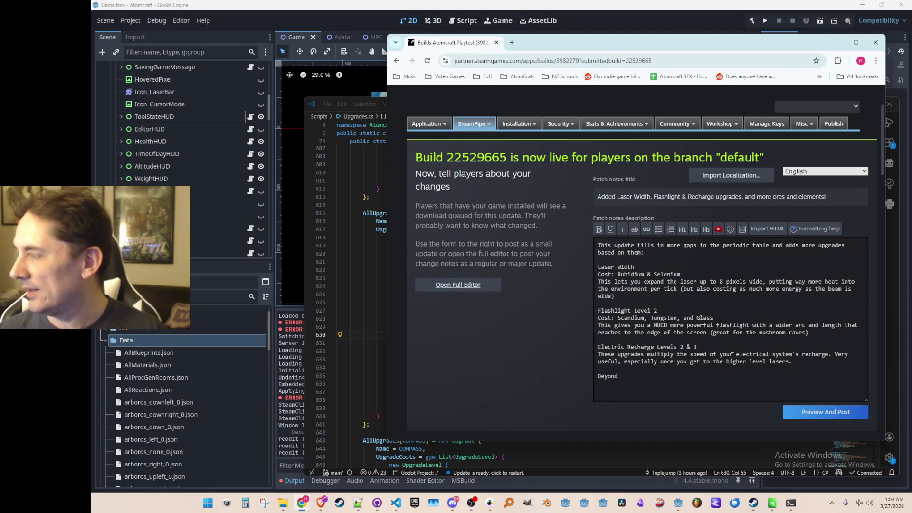
type("these upgrades, ")
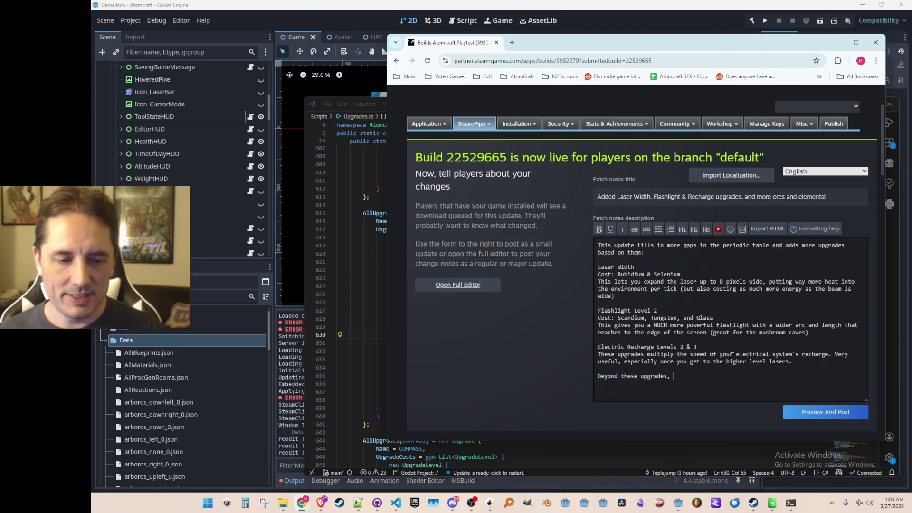
type("this patch al")
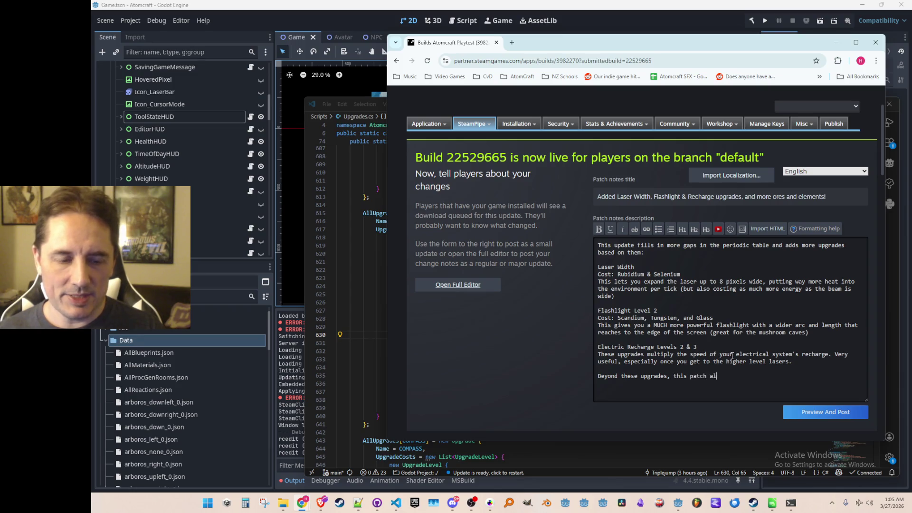
type("so adds")
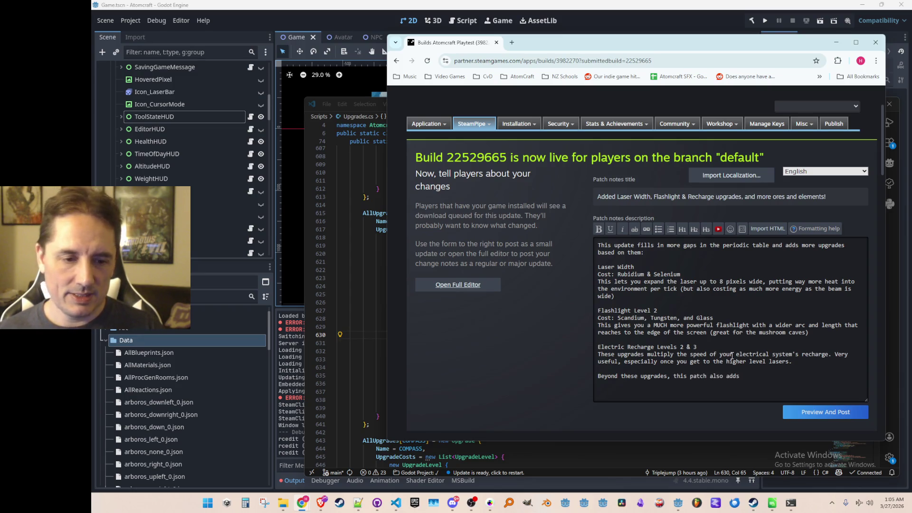
type(" new ores ")
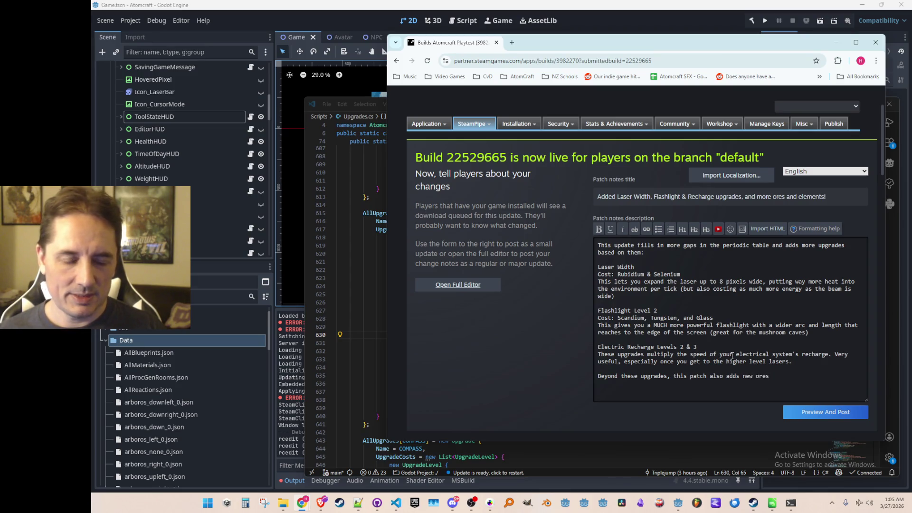
type("tothe ")
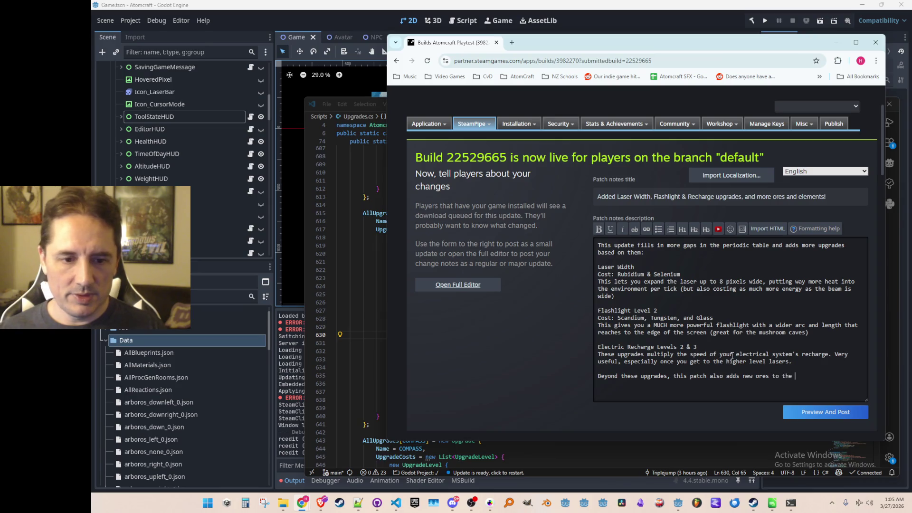
type("City bi")
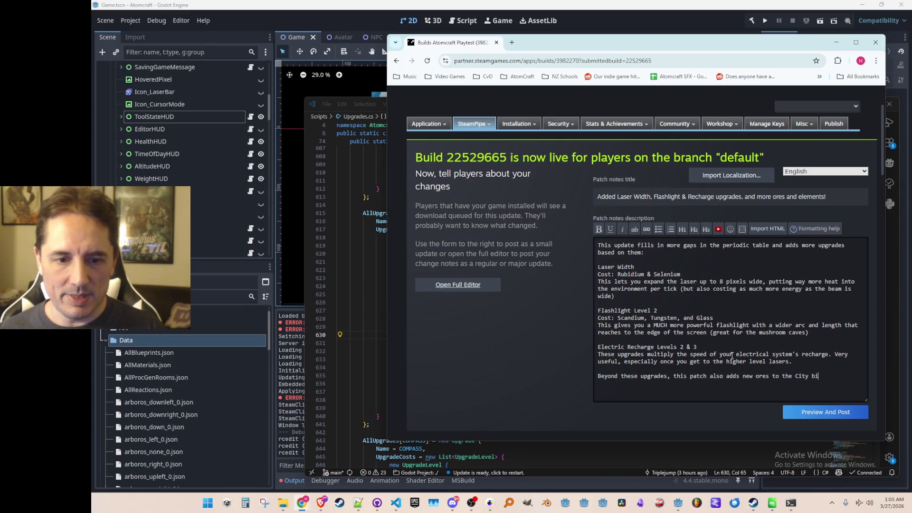
type("ome:Thor")
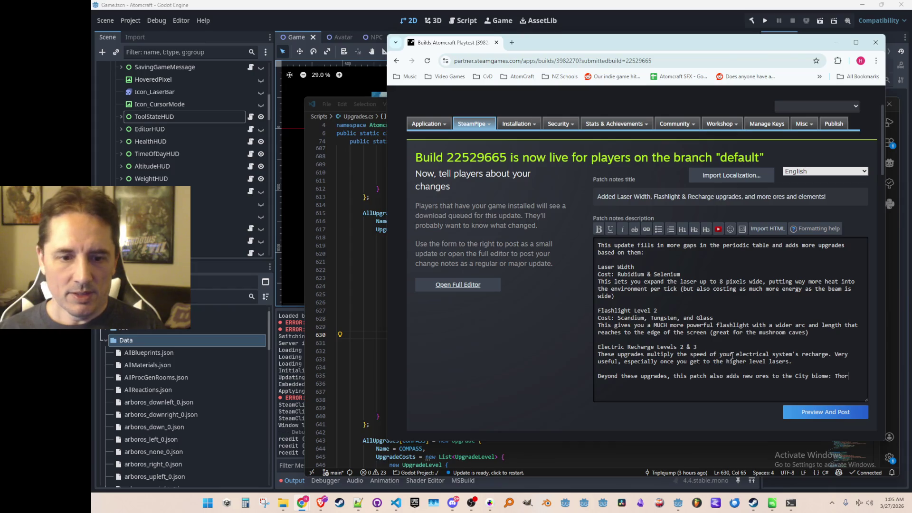
type("tveitite for S")
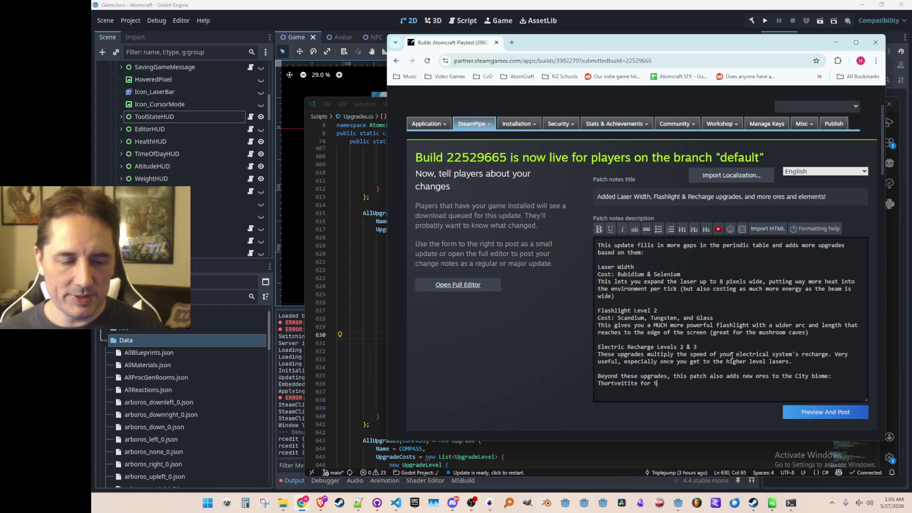
type("candium and ")
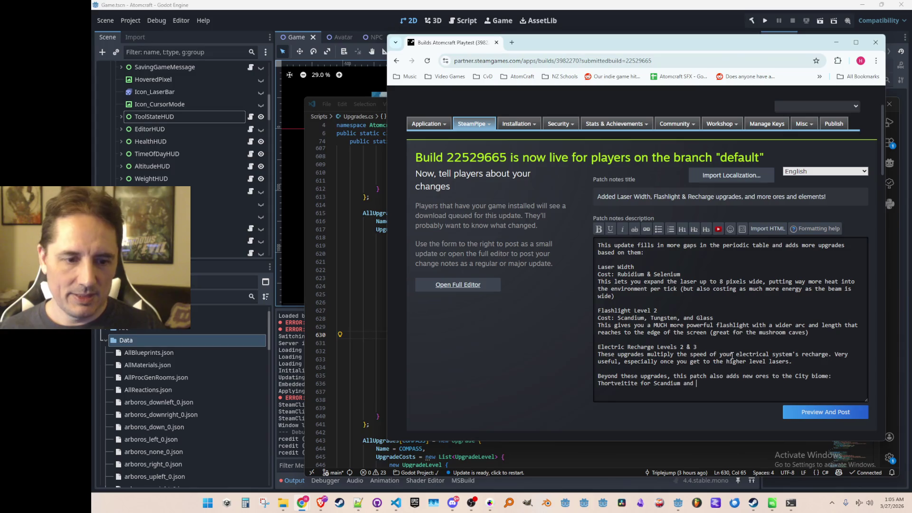
type("Stibnite for")
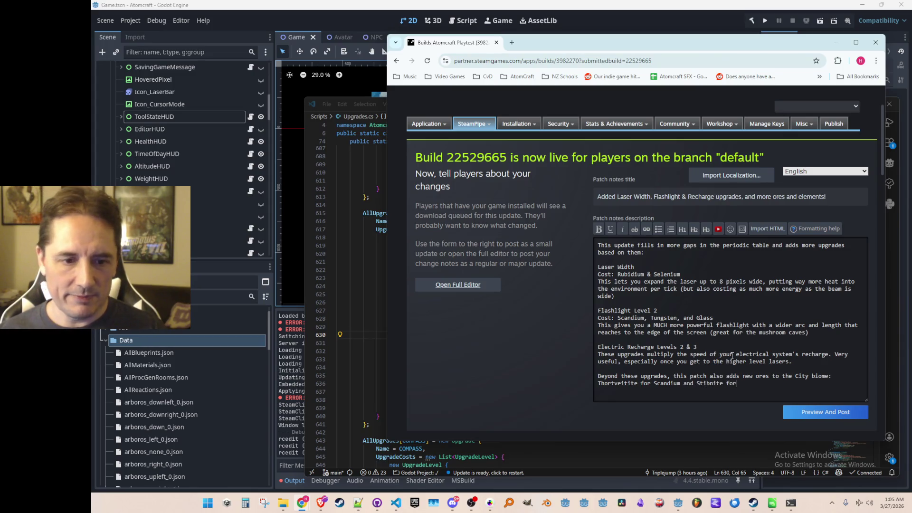
type(" Antimony")
Note that Galena now drops Lead Selenide and that chemical pathways to pure Sodium exist
key("Return")
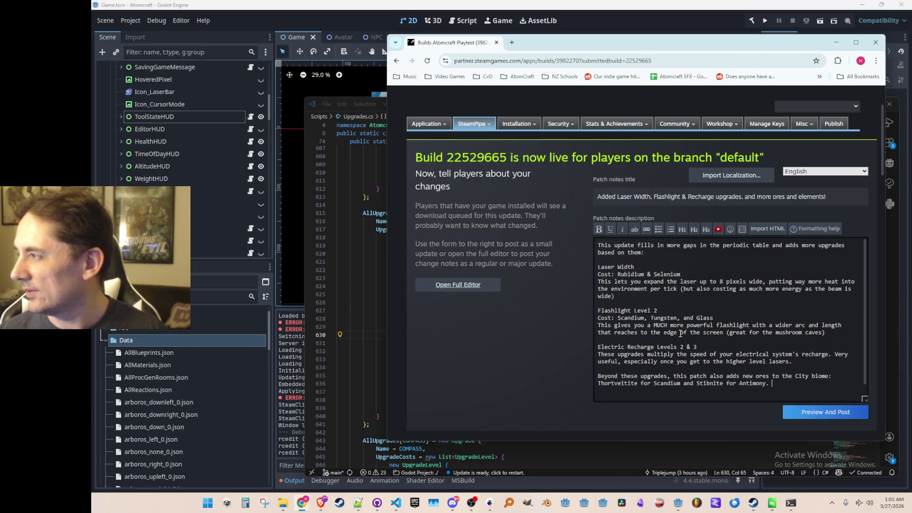
type("Galena")
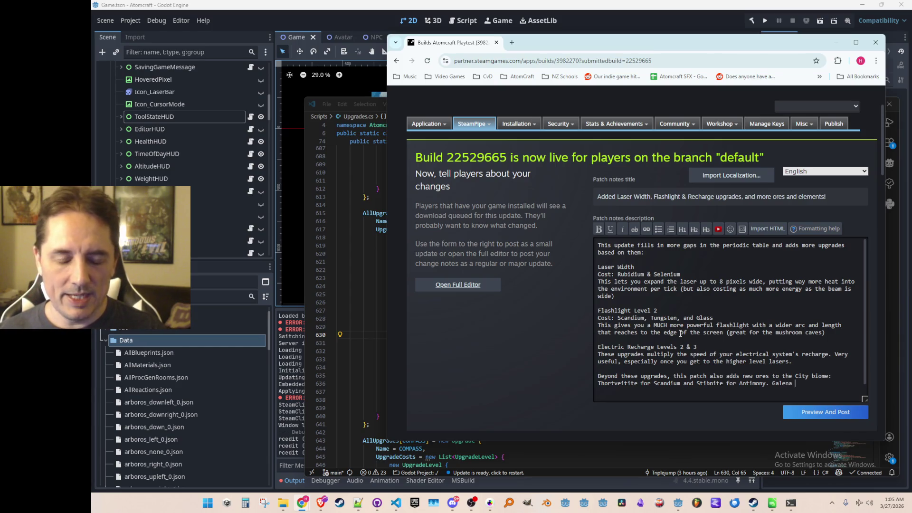
type(" also now drops")
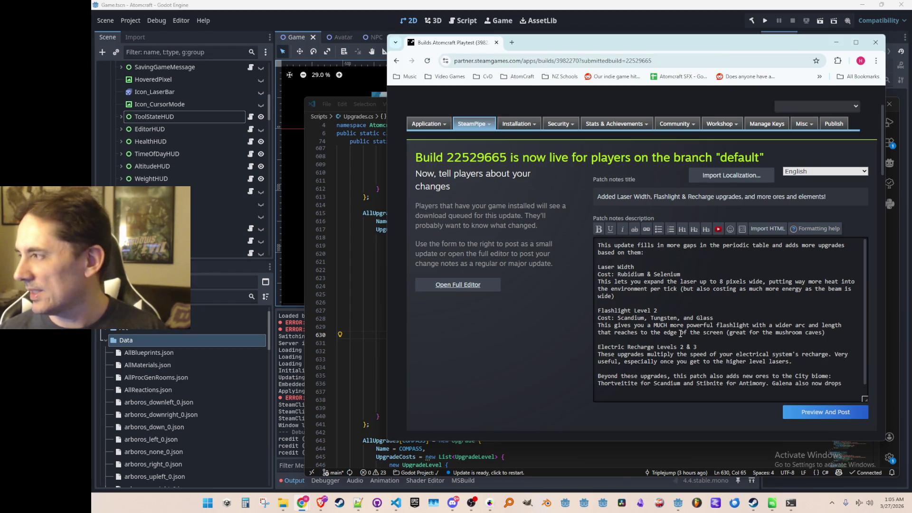
type(" Led")
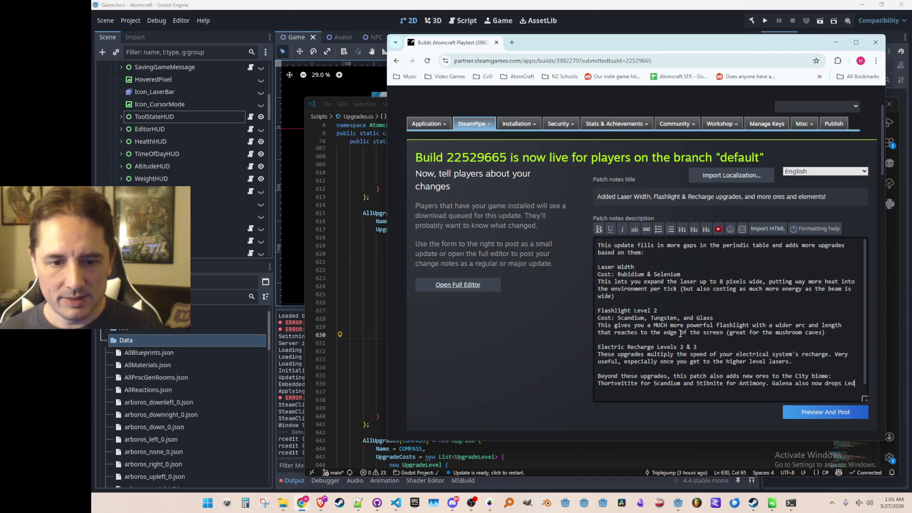
key("BackSpace")
type("ad Selenide (")
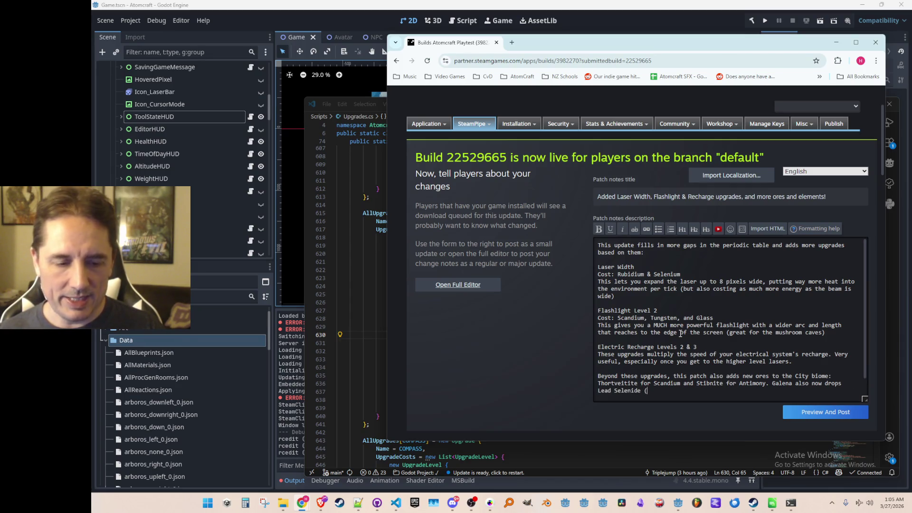
type("source of Selenium), and ")
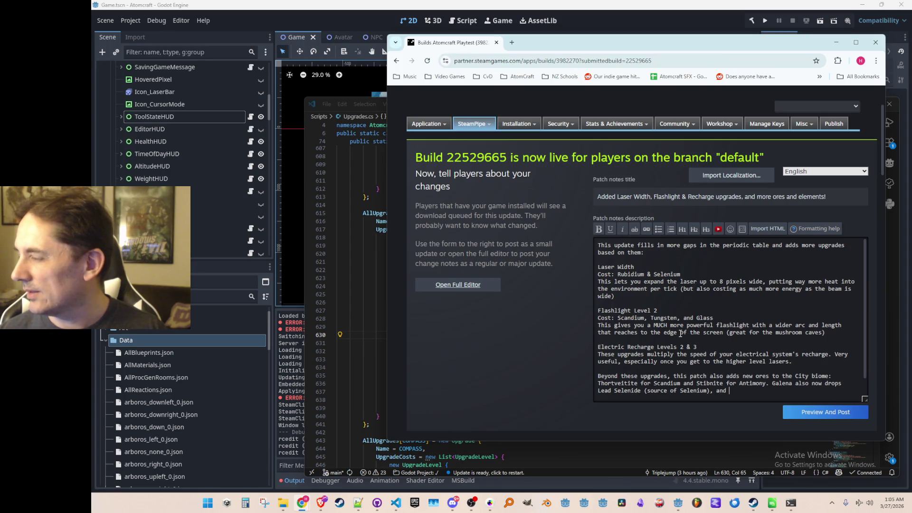
type("there are chemical pathways to get pure Sodium as wel")
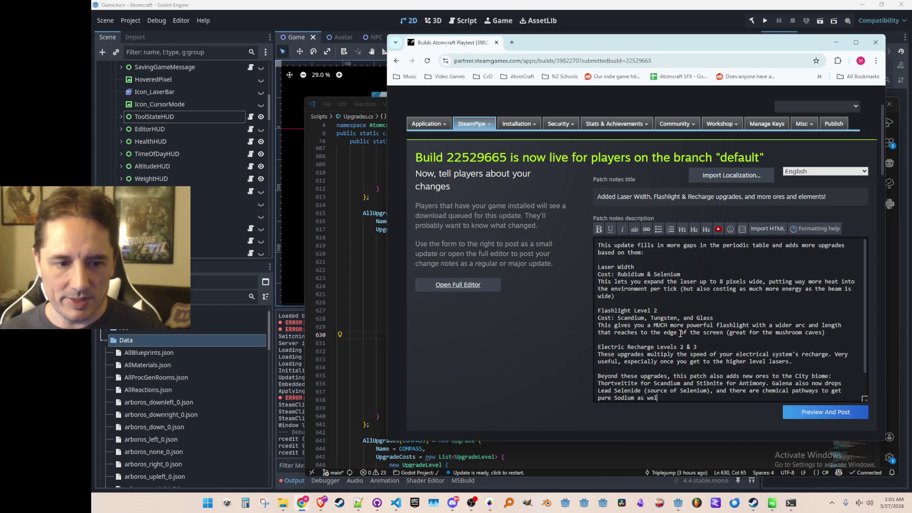
type("l.")
key("Return")
key("Return")
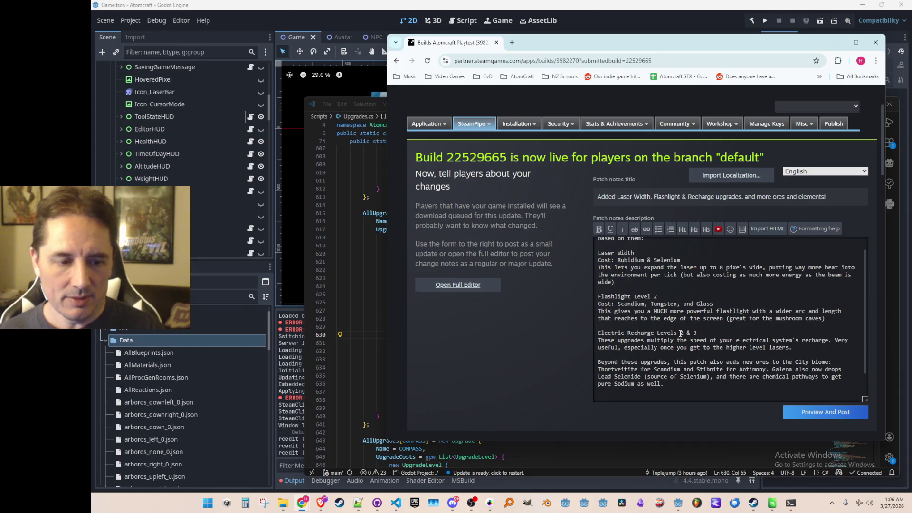
type("h")
type("t")
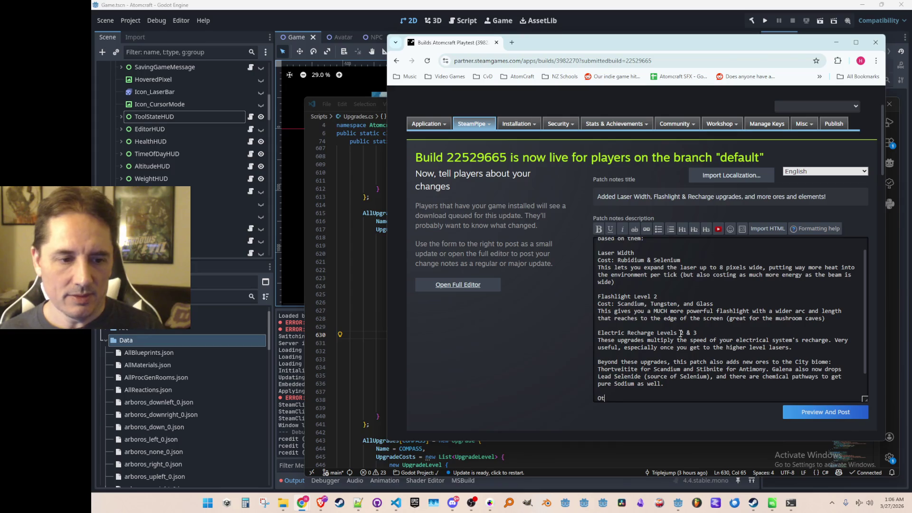